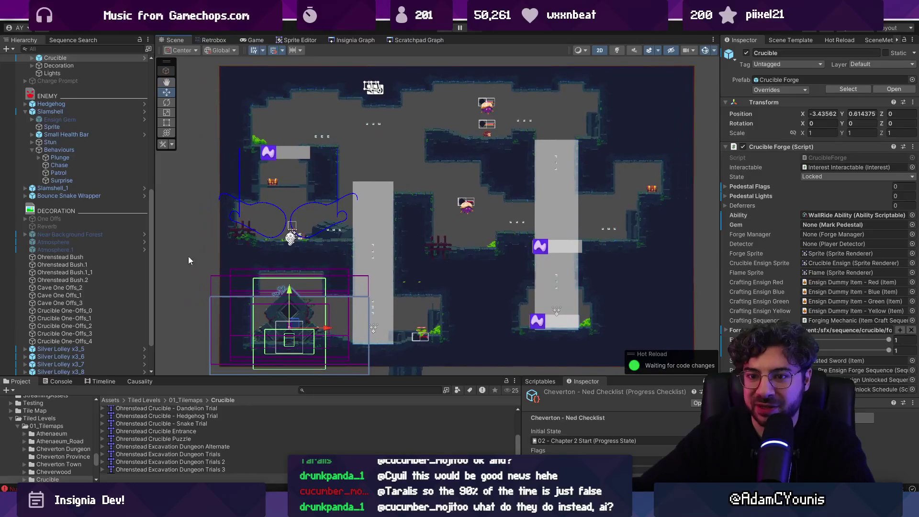
Change the Crucible Forge's Ability field from WallRide Ability to Meteor Ability.
left_click(856, 217)
left_click(912, 215)
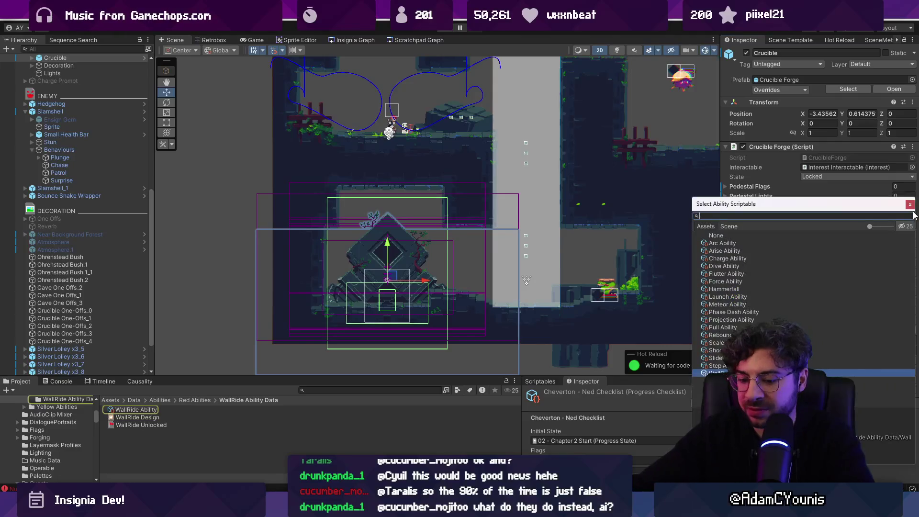
type("plunge")
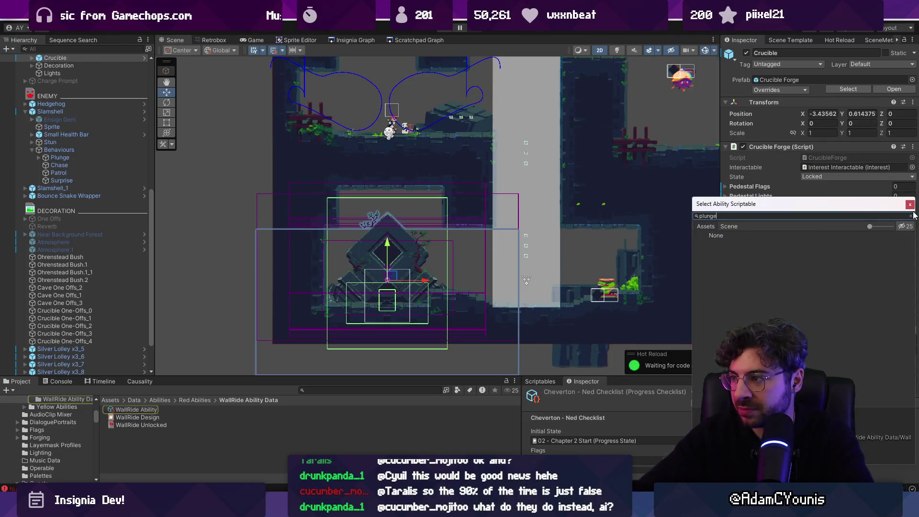
type("dauirir")
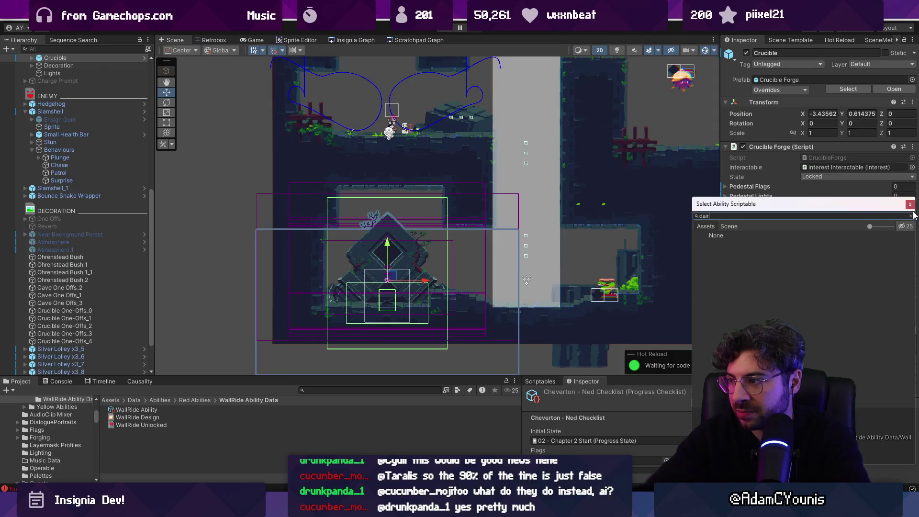
left_click(911, 215)
key("Down")
key("Return")
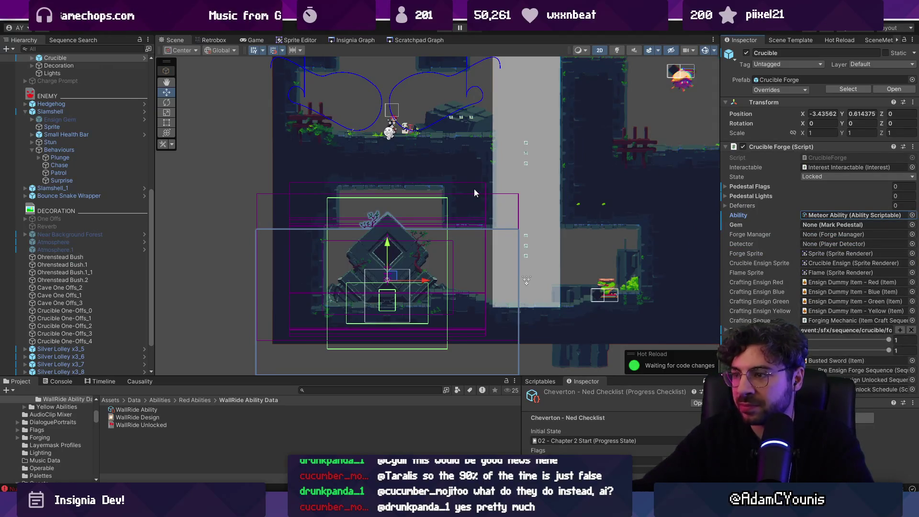
Expand the Crucible object in the Hierarchy to show its children.
scroll(53, 153, "up", 5)
left_click(55, 173)
key("Right")
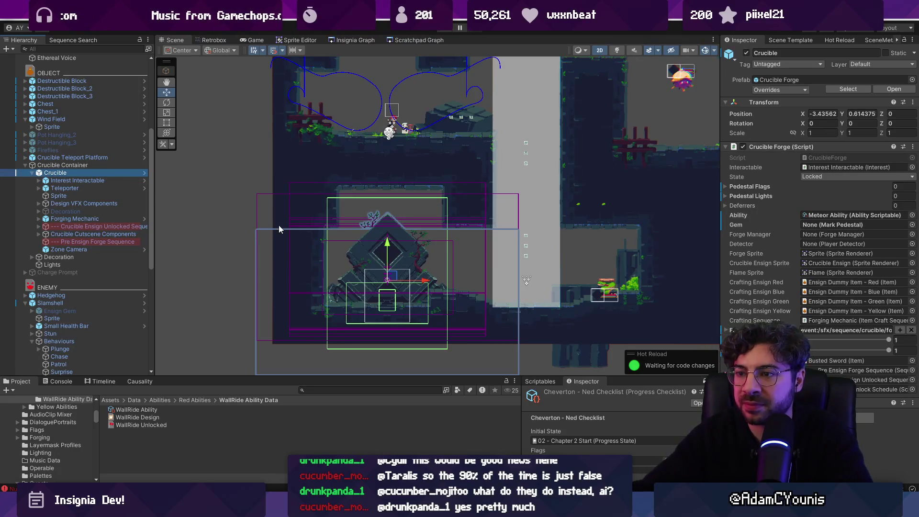
Collapse the Crucible Container and Slamshell groups and inspect the Slamshell enemy.
left_click(109, 181)
left_click(48, 172)
left_click(25, 165)
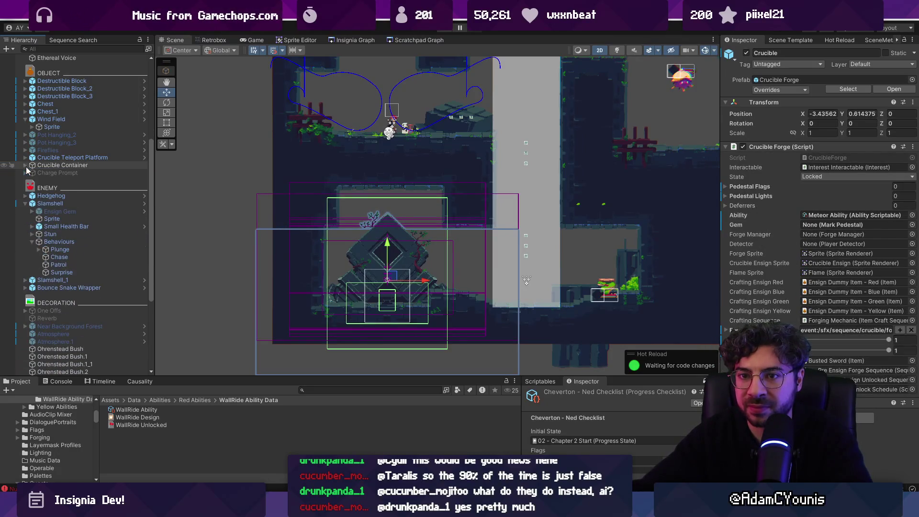
left_click(25, 203)
left_click(50, 204)
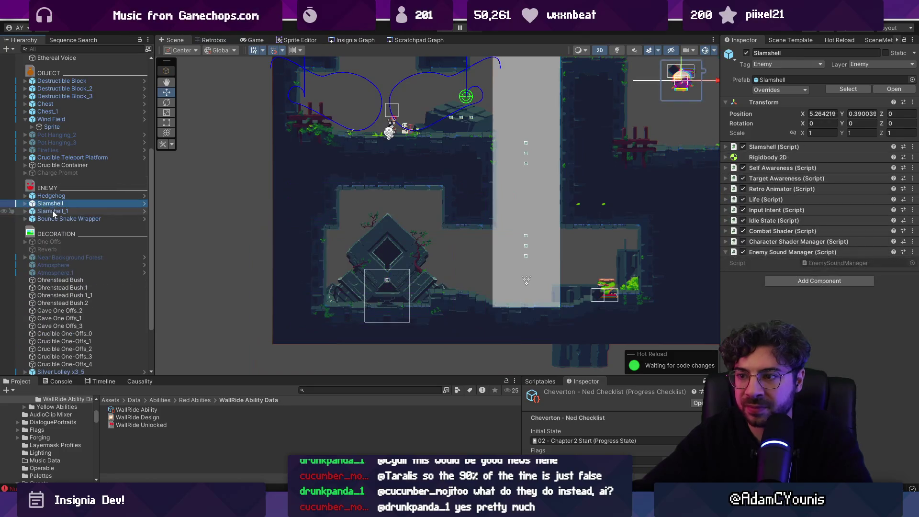
Select the Crucible forge and locate its Meteor Ability asset in the project.
left_click(370, 264)
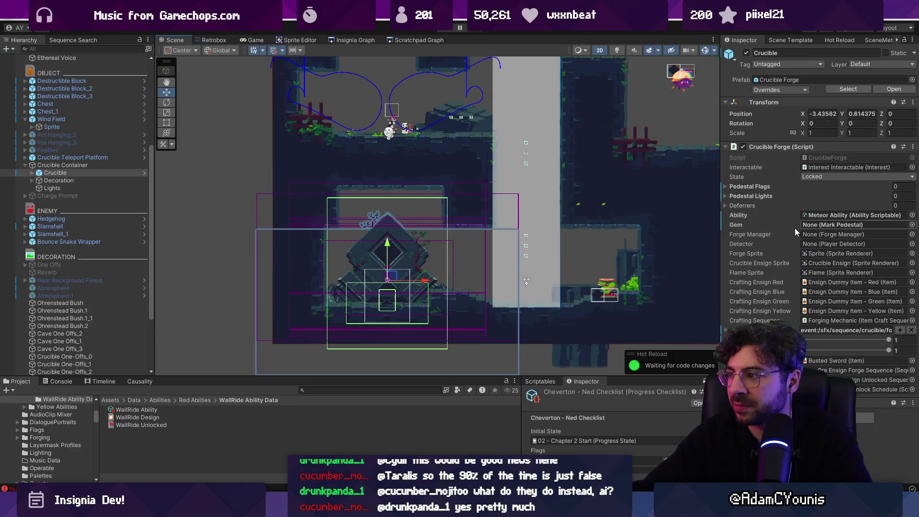
left_click(845, 215)
scroll(111, 151, "up", 6)
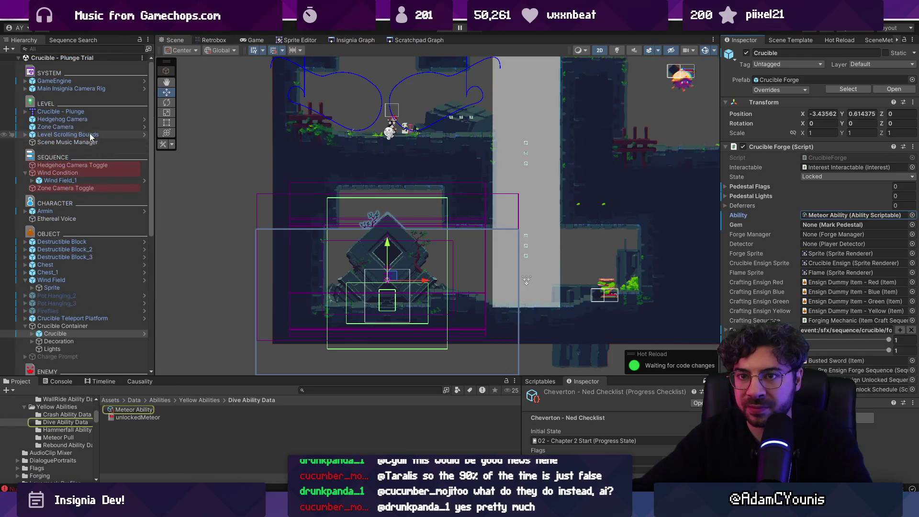
Expand Armin's Behaviours down to the Yellow ensign abilities and select Meteor Dair.
left_click(25, 211)
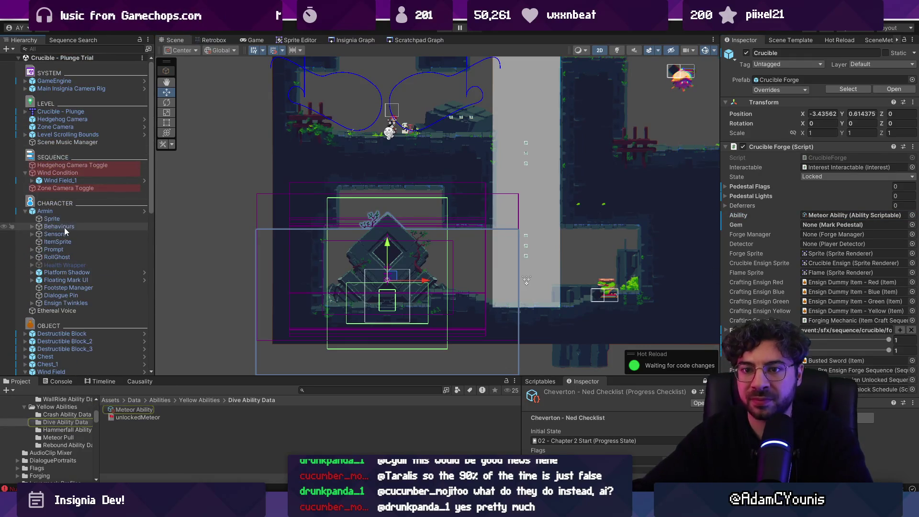
left_click(32, 226)
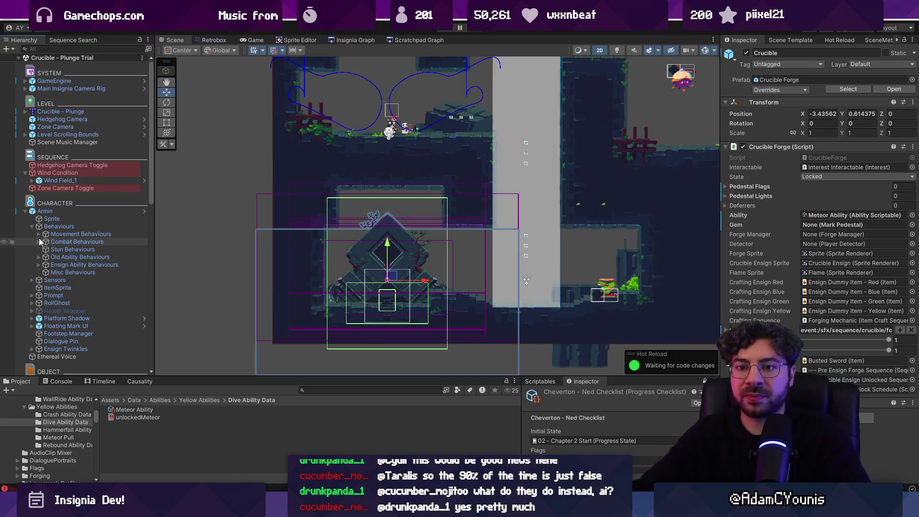
left_click(39, 241)
left_click(40, 304)
left_click(45, 310)
left_click(76, 319)
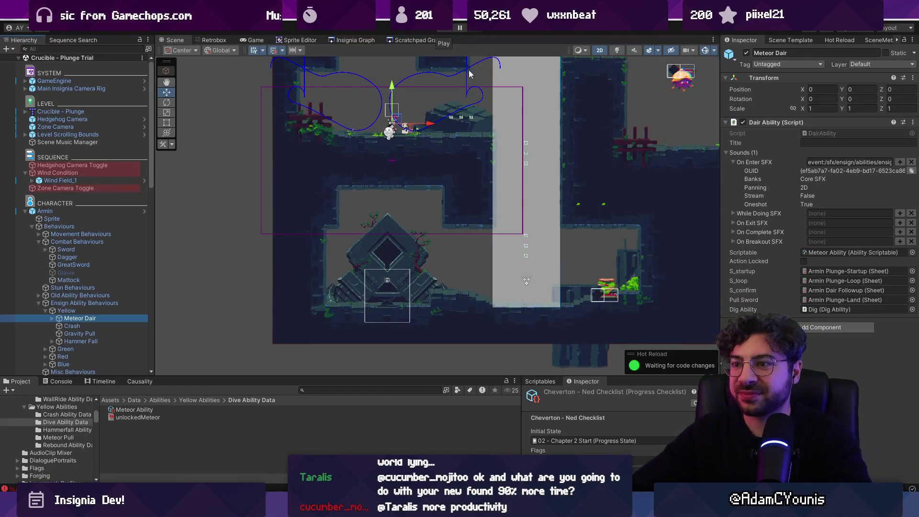
Collapse the Armin, Wind Condition and Crucible Container groups and pan the level view.
scroll(481, 138, "down", 3)
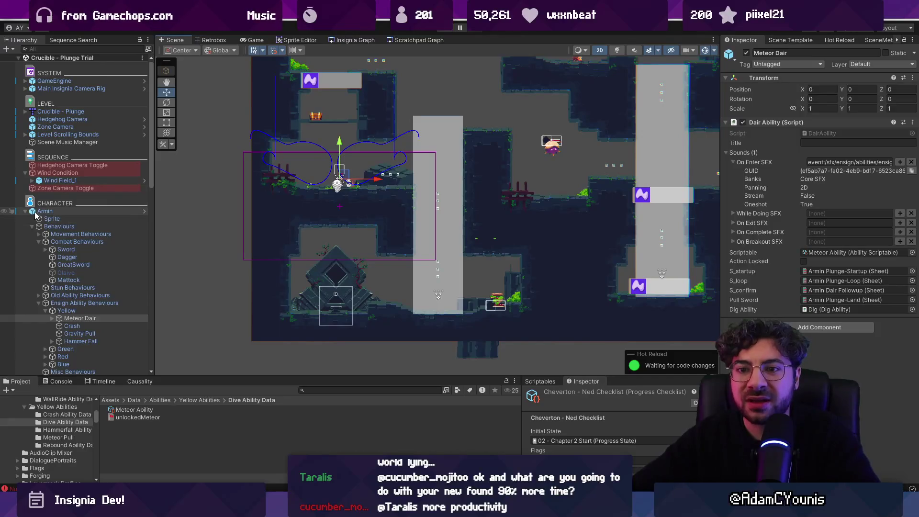
left_click(25, 211)
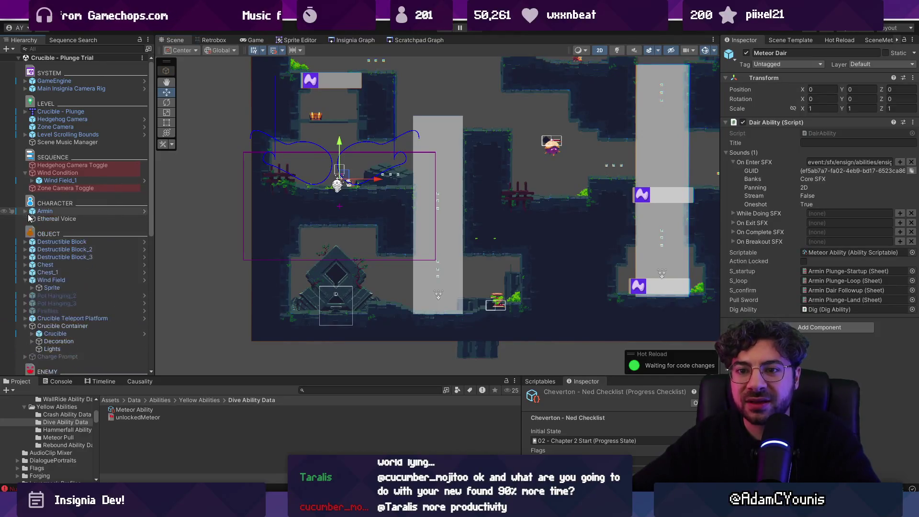
left_click(25, 173)
left_click_drag(303, 156, 295, 203)
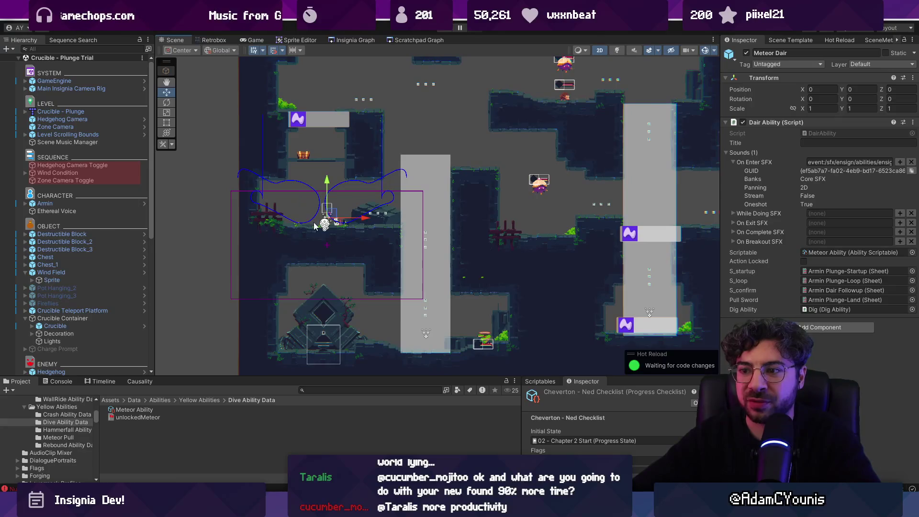
scroll(81, 196, "down", 5)
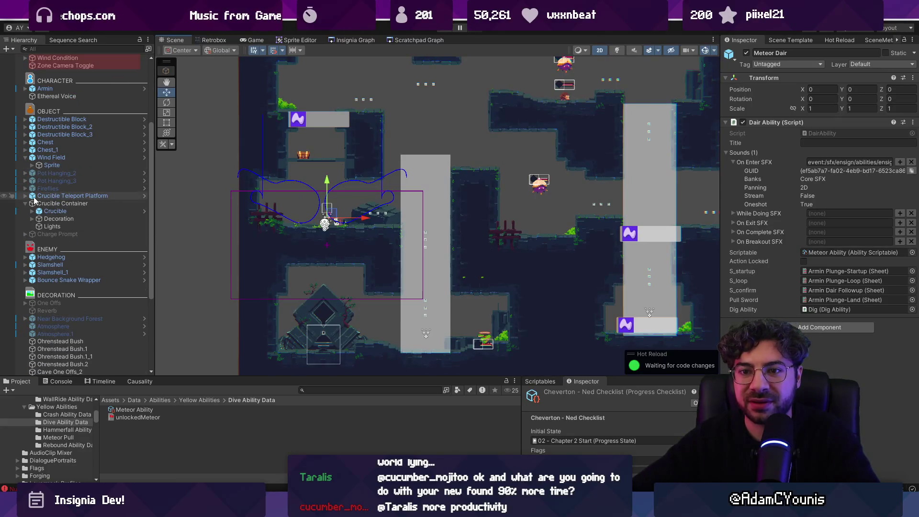
left_click(25, 203)
scroll(102, 194, "up", 4)
scroll(88, 173, "down", 9)
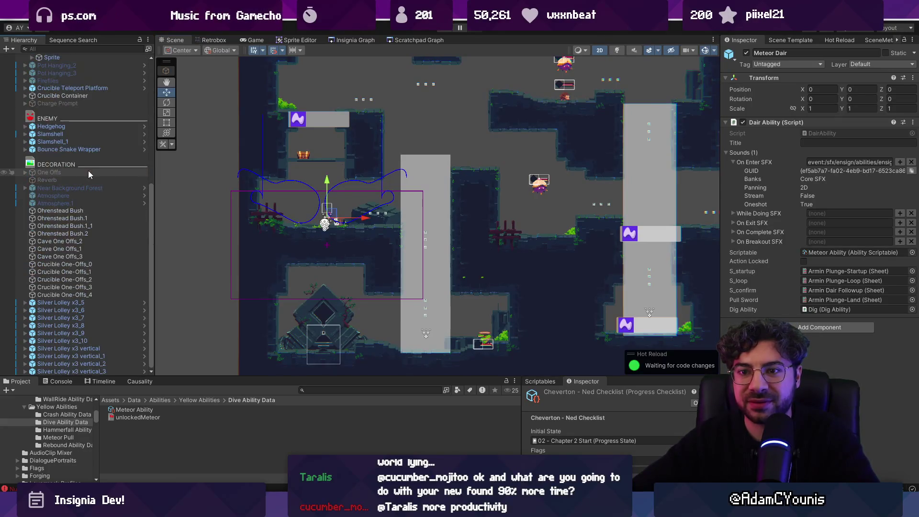
Undo an accidental move of Meteor Dair, keeping it at 0,0, and frame it.
left_click_drag(330, 213, 330, 203)
key("ctrl+z")
scroll(87, 177, "up", 10)
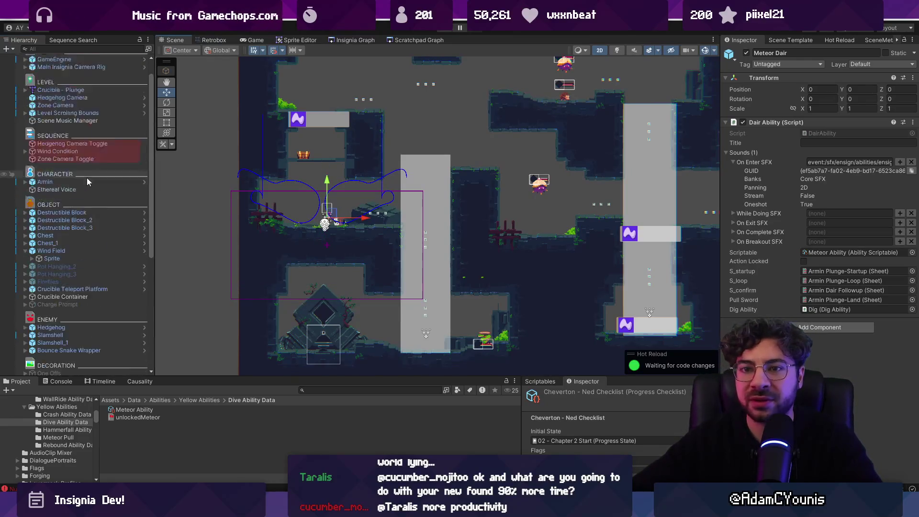
key("f")
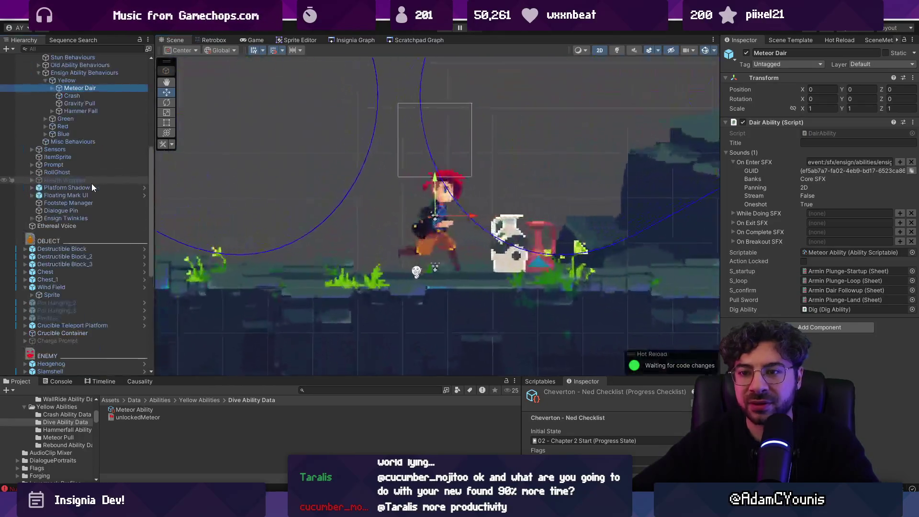
Select and frame Armin, collapse the hierarchy, then clear the selection.
scroll(79, 156, "up", 8)
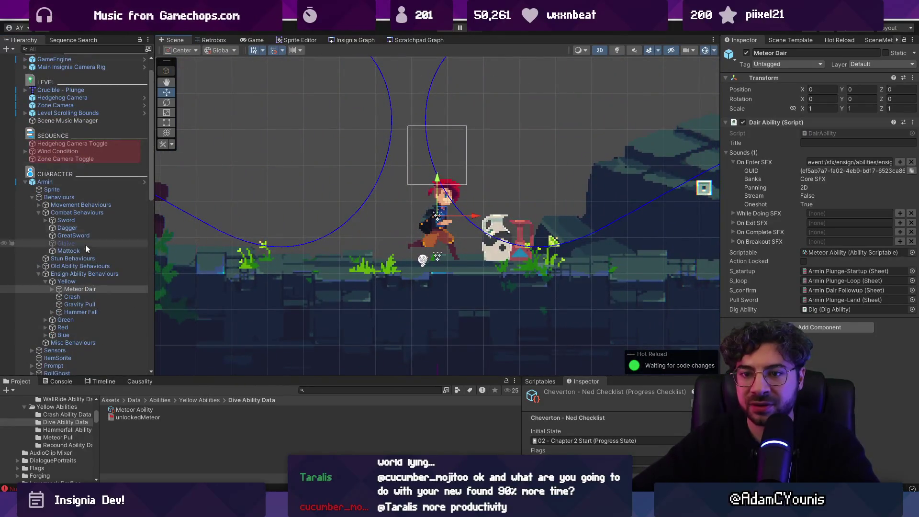
left_click(40, 274)
left_click(45, 182)
key("f")
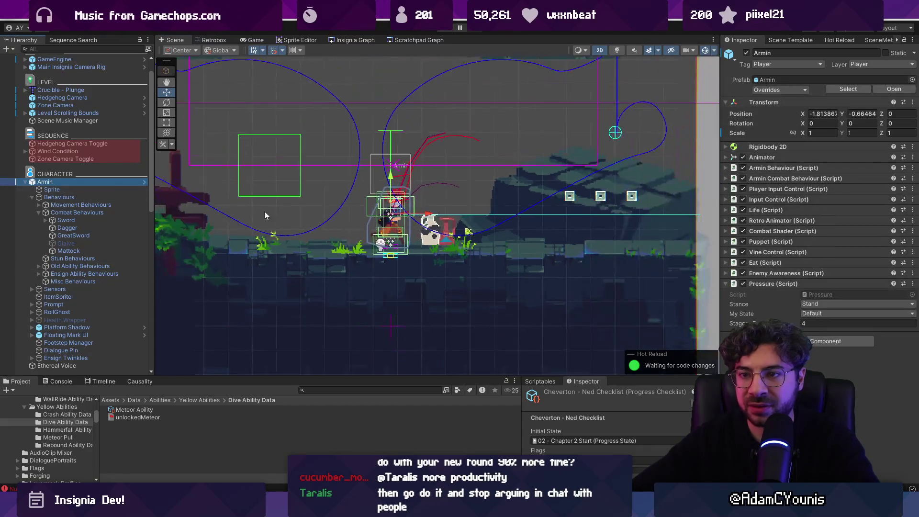
left_click(25, 182)
scroll(278, 186, "down", 6)
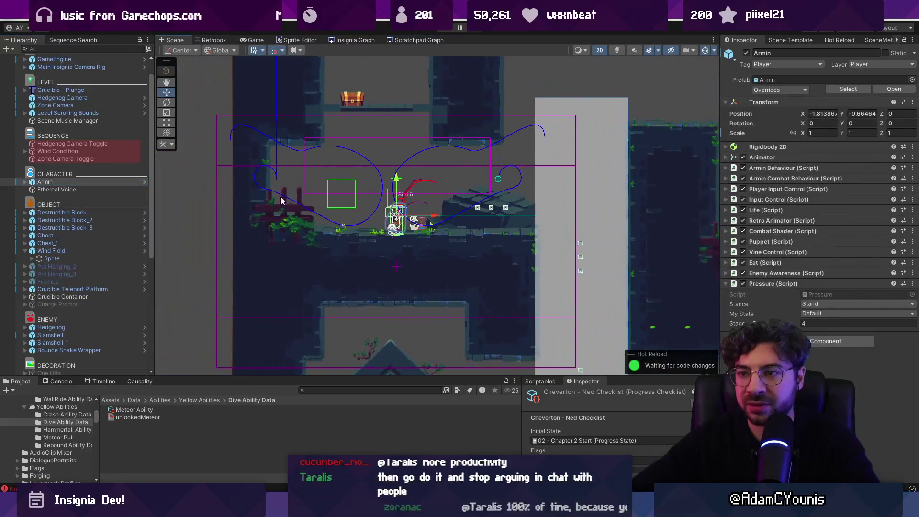
left_click(168, 193)
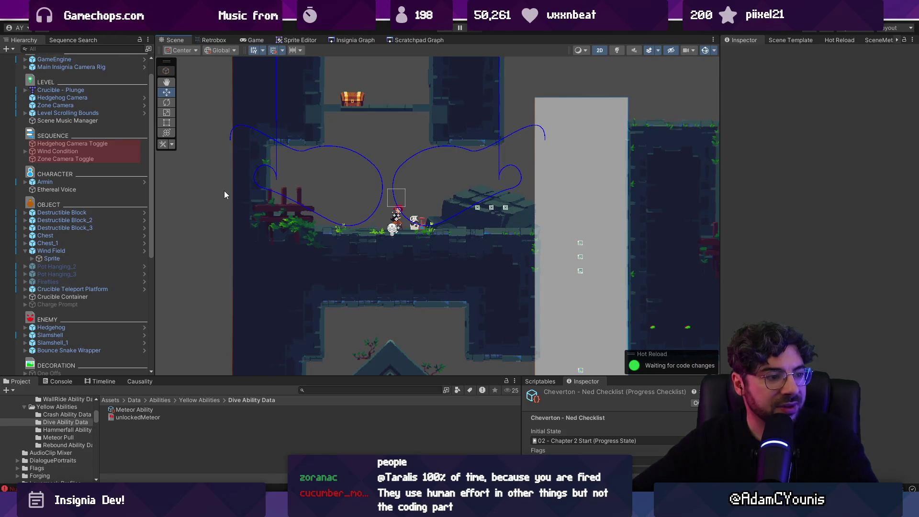
scroll(277, 215, "down", 3)
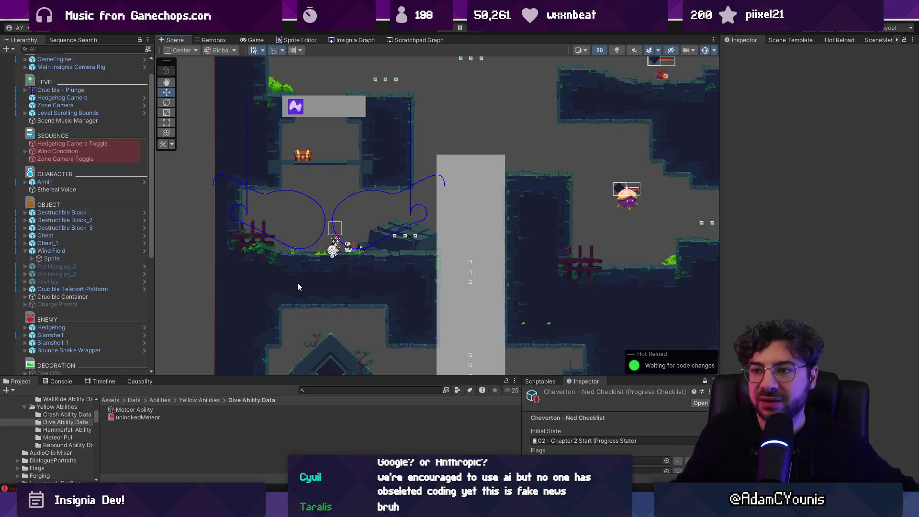
scroll(297, 286, "down", 4)
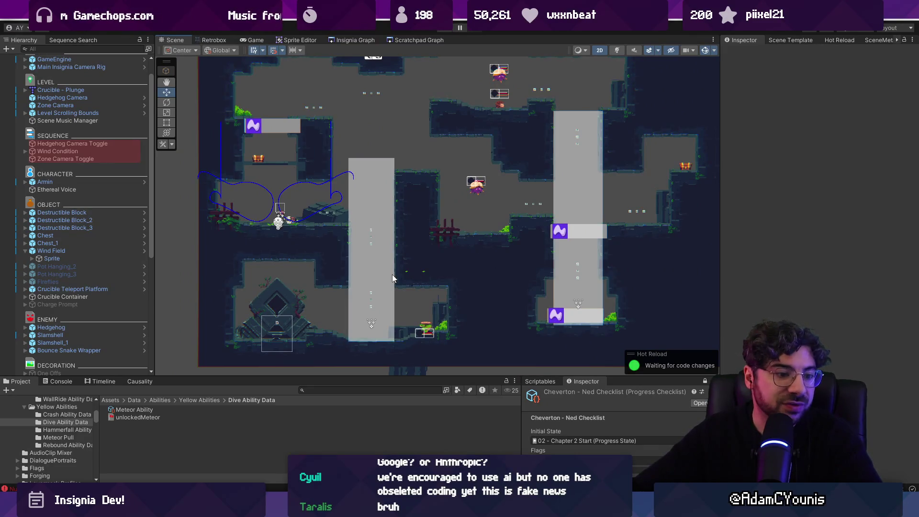
Recentre the cave level in the view and select the Ohrenstead Bush.
left_click_drag(392, 274, 374, 252)
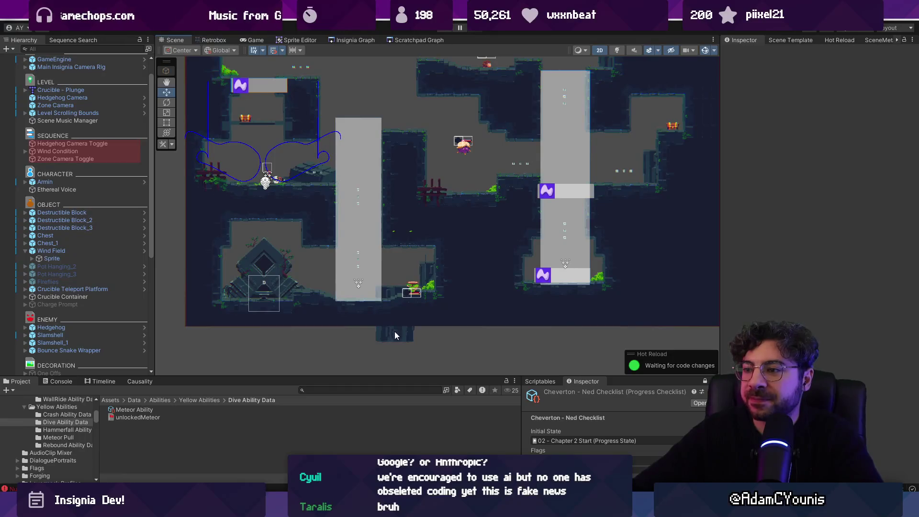
left_click_drag(484, 243, 460, 279)
left_click(468, 228)
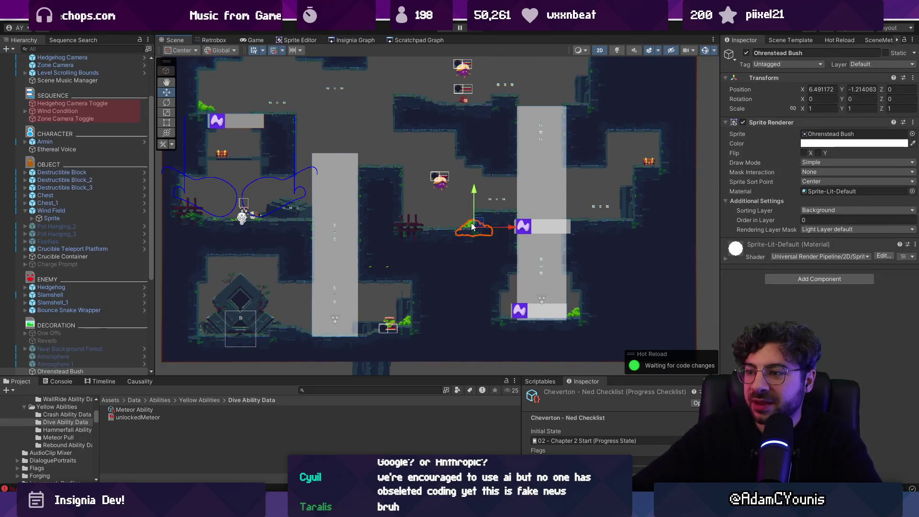
scroll(468, 228, "up", 4)
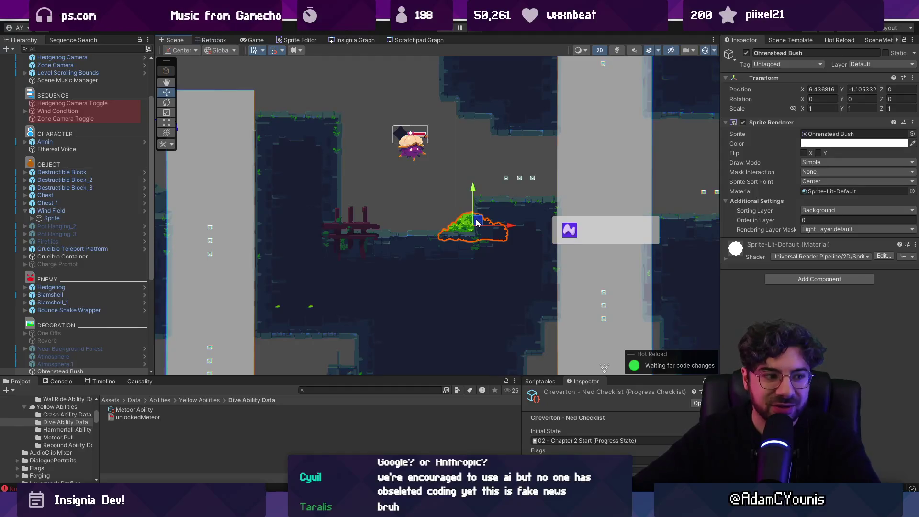
scroll(372, 261, "down", 2)
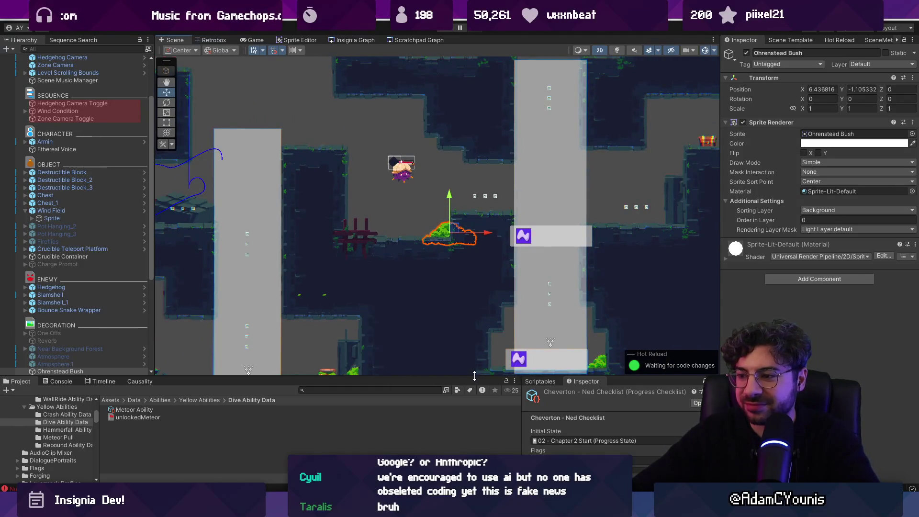
Make the Project panel taller and focus its asset search field.
left_click_drag(499, 380, 480, 328)
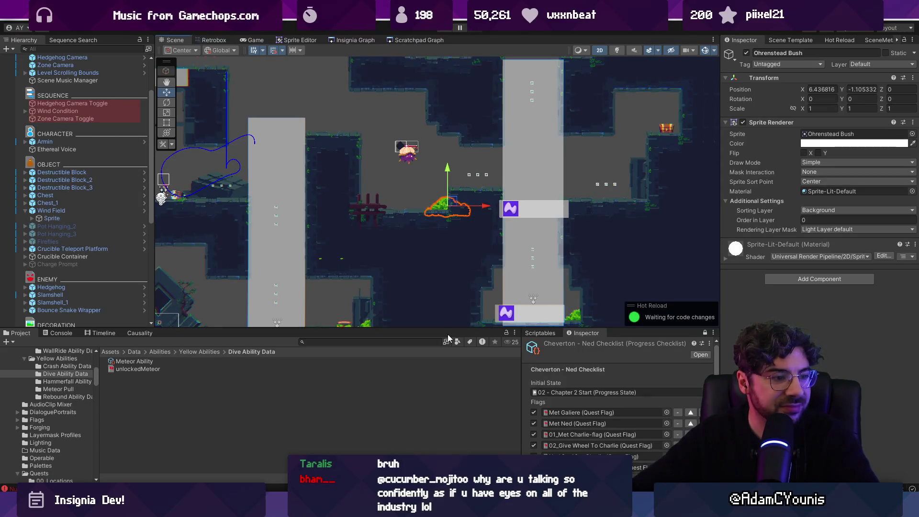
left_click(364, 342)
scroll(441, 226, "down", 4)
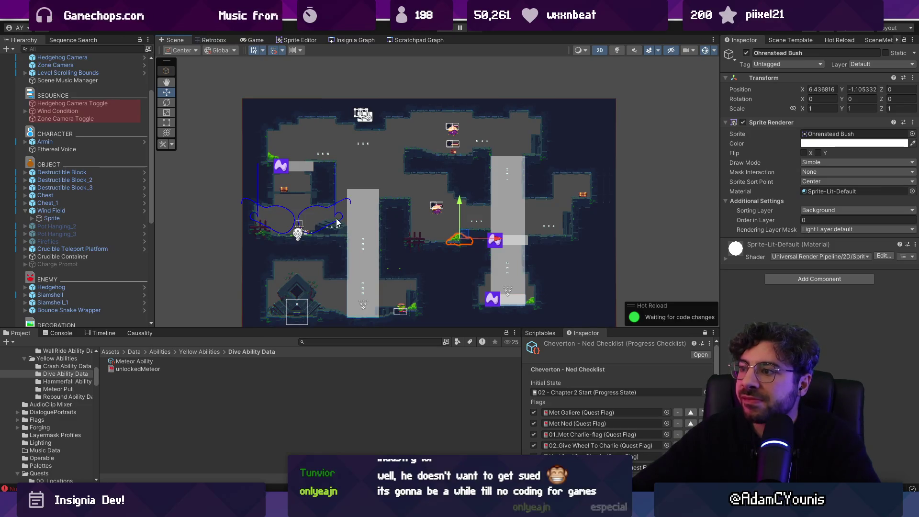
left_click(330, 341)
Search the project for vines and pick the Cheverton Cave Vines1 texture.
type("vio")
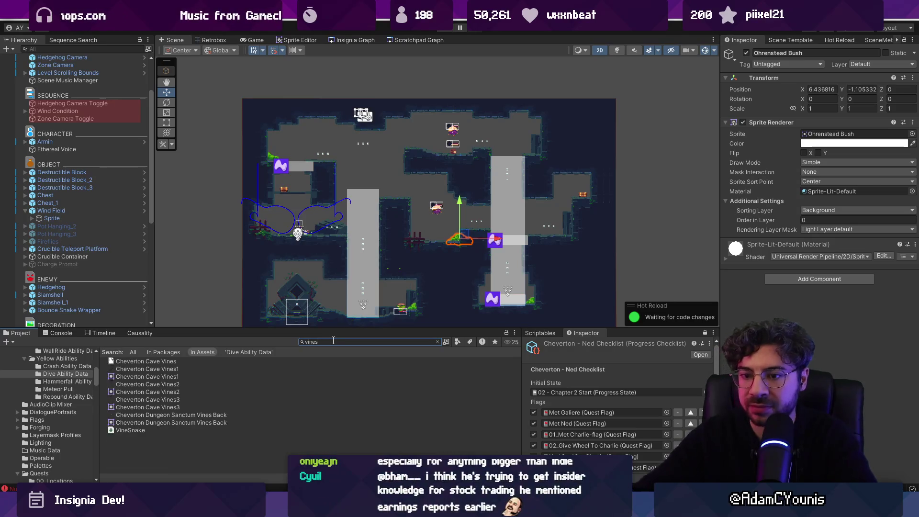
scroll(172, 378, "up", 4, "ctrl")
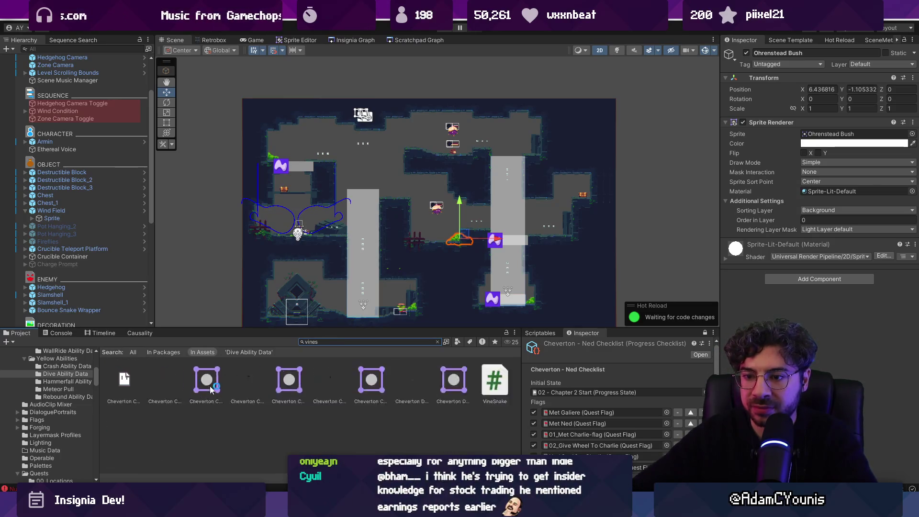
scroll(235, 398, "down", 6, "ctrl")
left_click(142, 373)
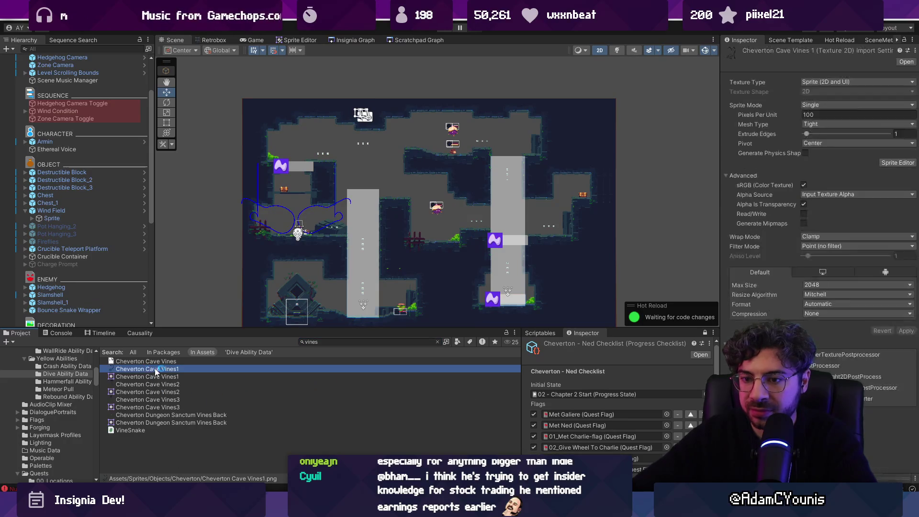
Place a Cheverton Cave Vines1 sprite in the cave, flip it on X, and duplicate it.
mouse_move(322, 203)
left_mouse_down()
mouse_move(318, 192)
mouse_move(492, 201)
mouse_move(487, 210)
mouse_move(383, 123)
mouse_move(577, 157)
mouse_move(578, 172)
left_mouse_up()
left_click(804, 154)
key("ctrl+d")
key("ctrl+d")
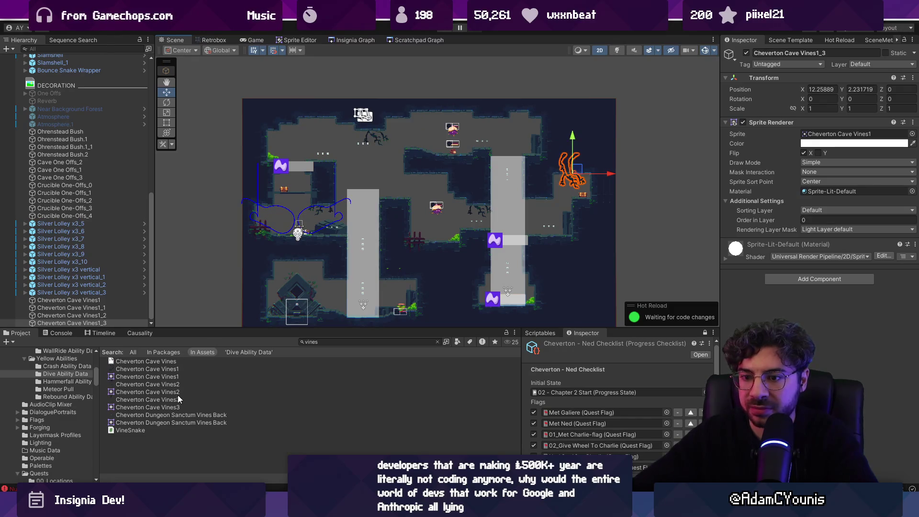
left_click(912, 133)
Set the vine copy's sprite to Cheverton Cave Vines2.
key("Down")
key("Down")
key("Up")
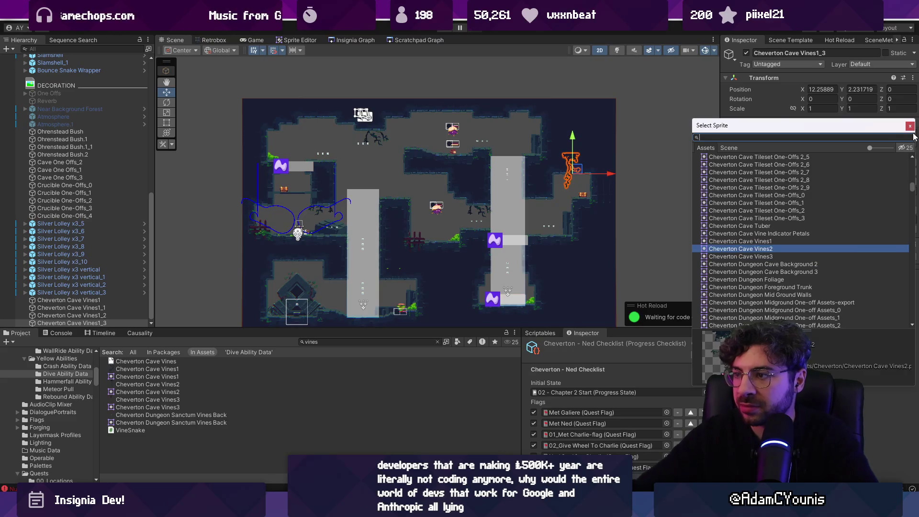
scroll(531, 166, "up", 3)
scroll(531, 167, "up", 5)
Move the Vines2 vine to about 11.82, 1.67 and select Near Background Forest.
mouse_move(590, 178)
left_mouse_down()
mouse_move(535, 225)
mouse_move(542, 228)
left_mouse_up()
scroll(507, 215, "down", 3)
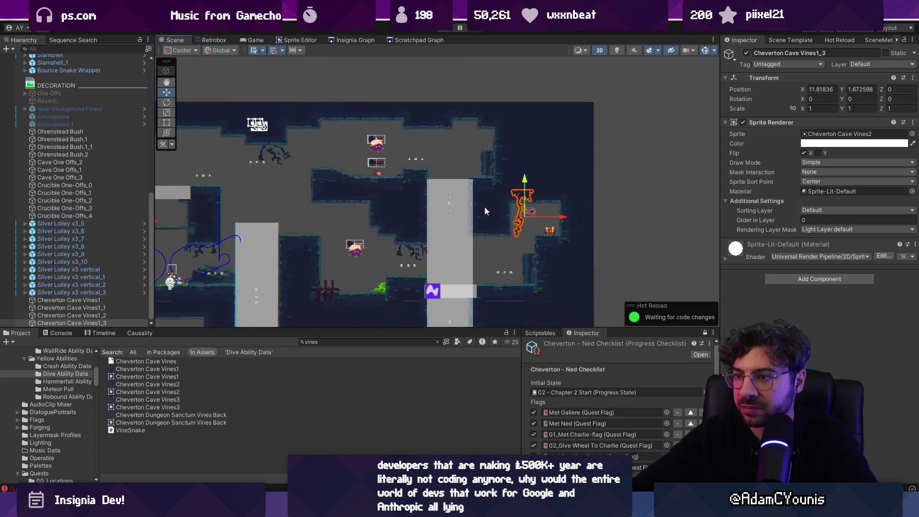
left_click(62, 109)
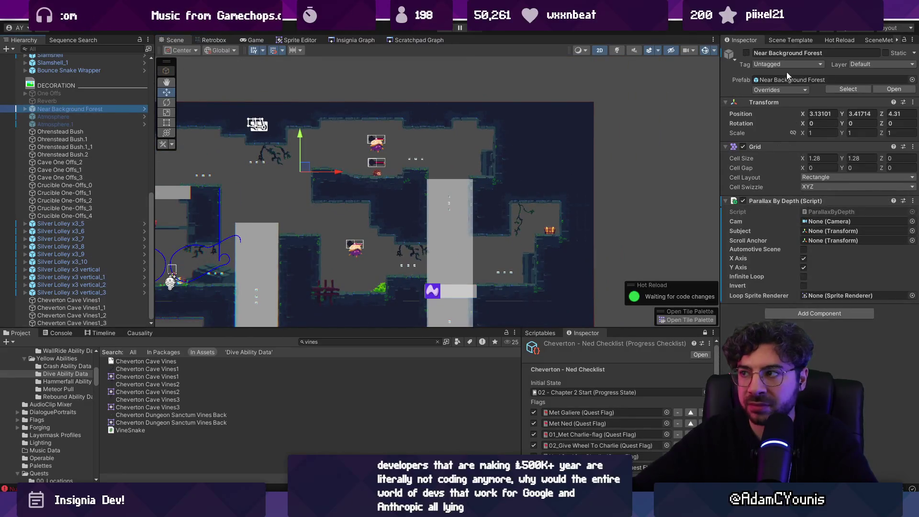
Make both Atmosphere objects and the One Offs and Reverb objects active.
key("f")
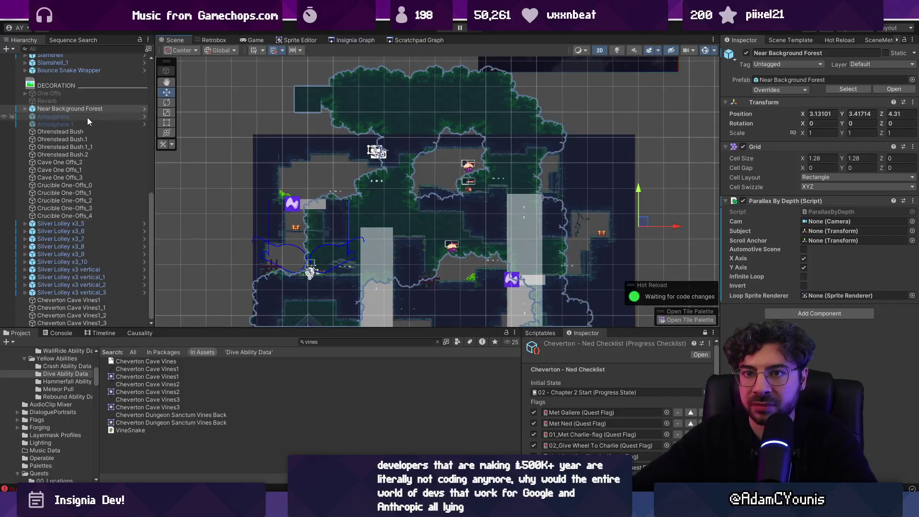
left_click(87, 117)
left_click(90, 122, "shift")
left_click(745, 52)
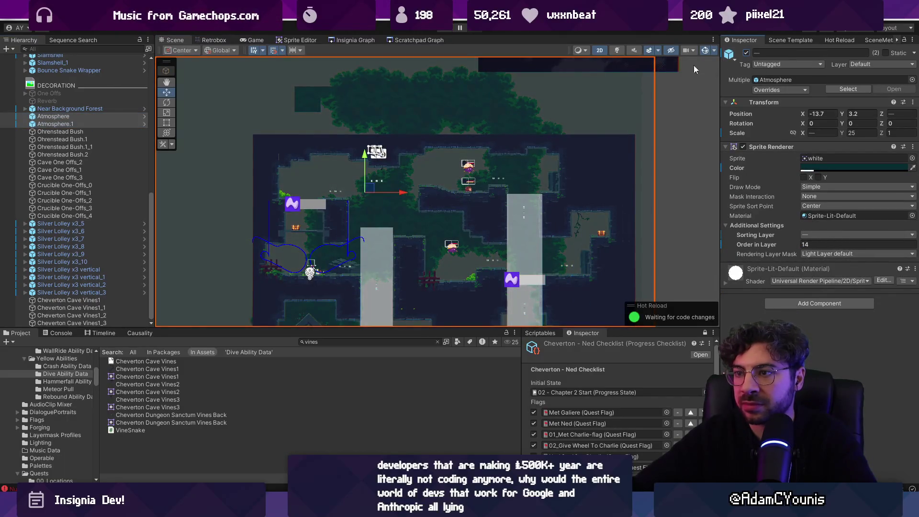
left_click(67, 101)
left_click(74, 94, "shift")
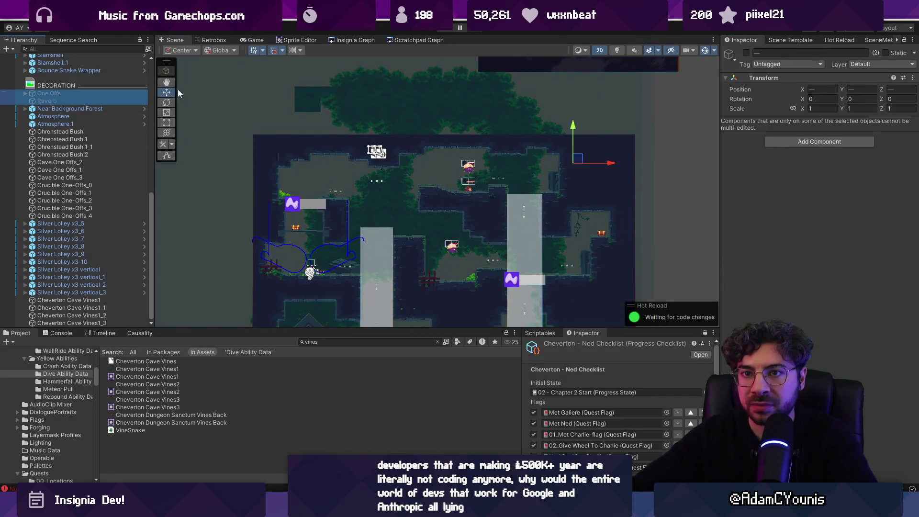
left_click(746, 54)
Move the One Offs group down and to the right.
left_click(55, 95)
scroll(298, 197, "down", 2)
mouse_move(272, 191)
left_mouse_down()
mouse_move(323, 266)
mouse_move(342, 248)
left_mouse_up()
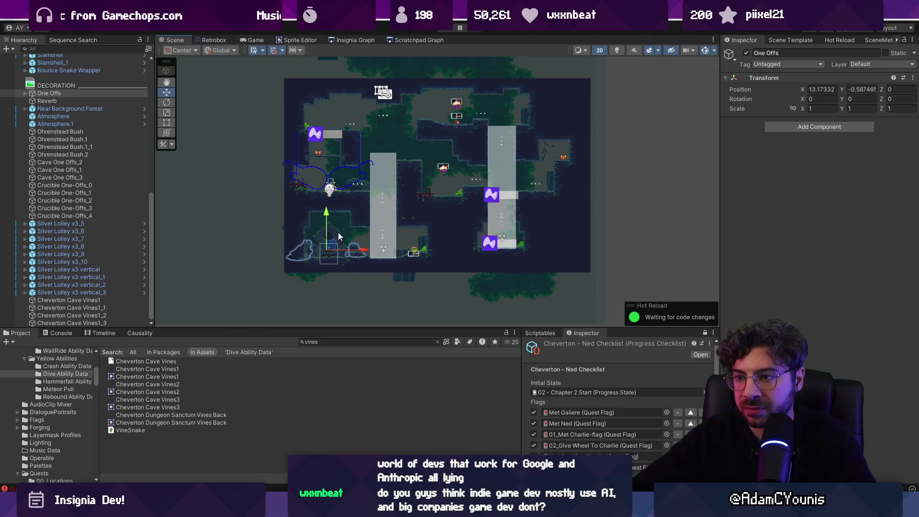
scroll(432, 182, "up", 5)
left_click(338, 175)
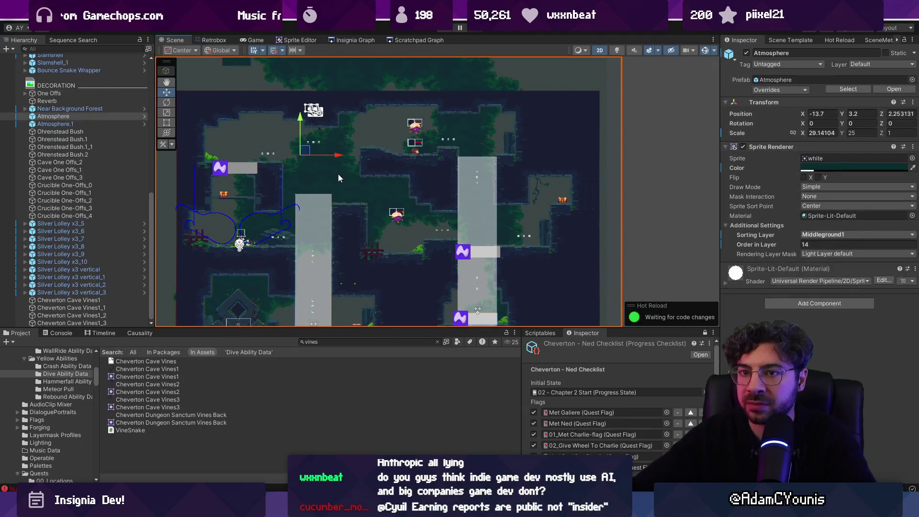
Expand Near Background Forest and select and frame its Layer1 tilemap.
left_click(53, 109)
left_click(25, 109)
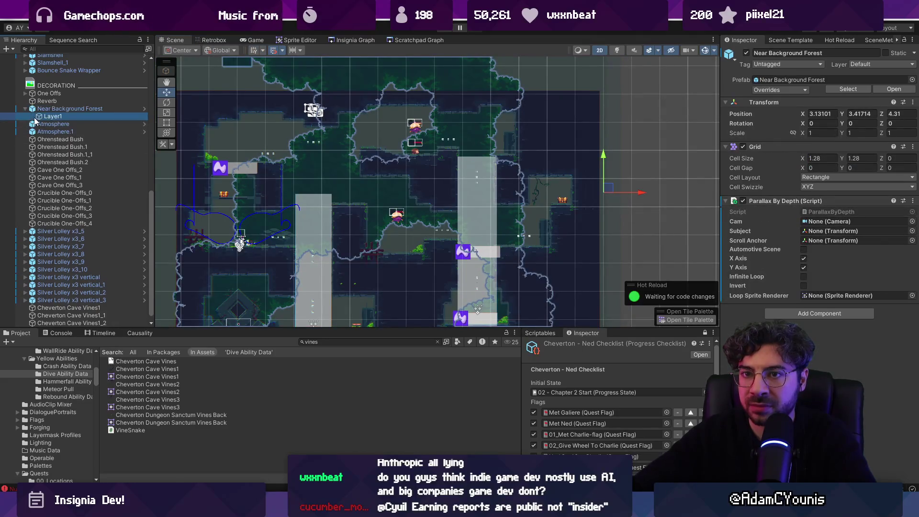
double_click(39, 117)
left_click(851, 39)
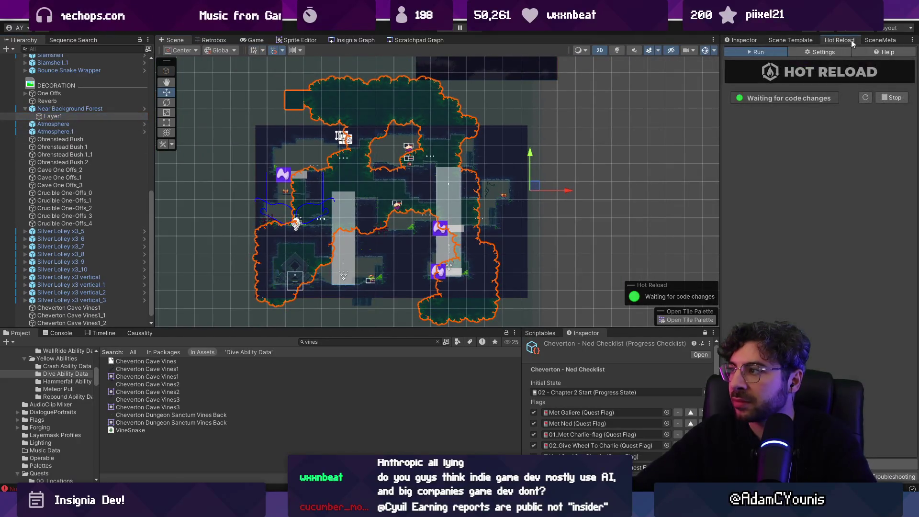
left_click(807, 41)
left_click(878, 41)
left_click(743, 40)
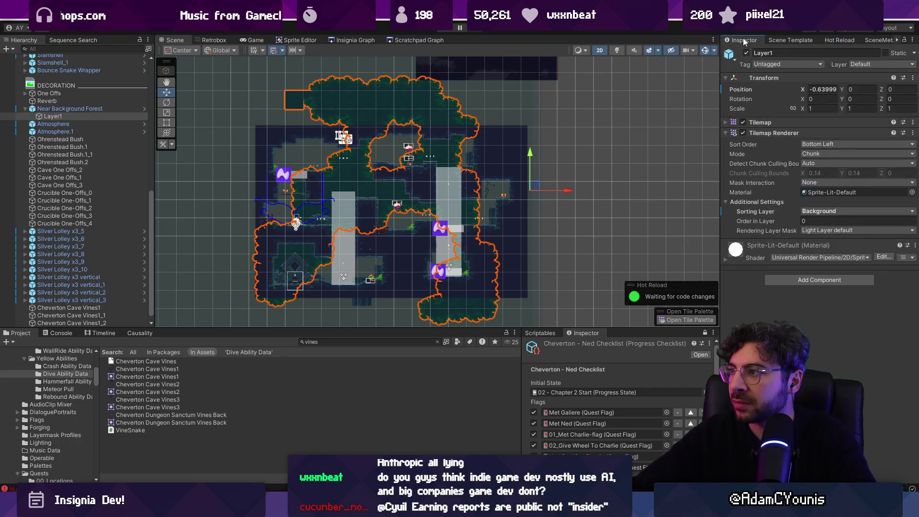
left_click(333, 30)
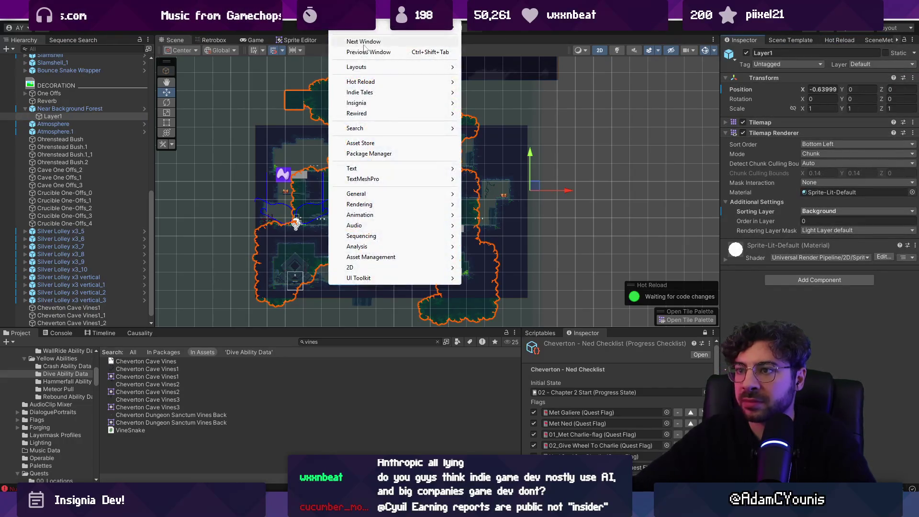
Bring up the Tile Palette and dock it beside the Inspector.
mouse_move(402, 269)
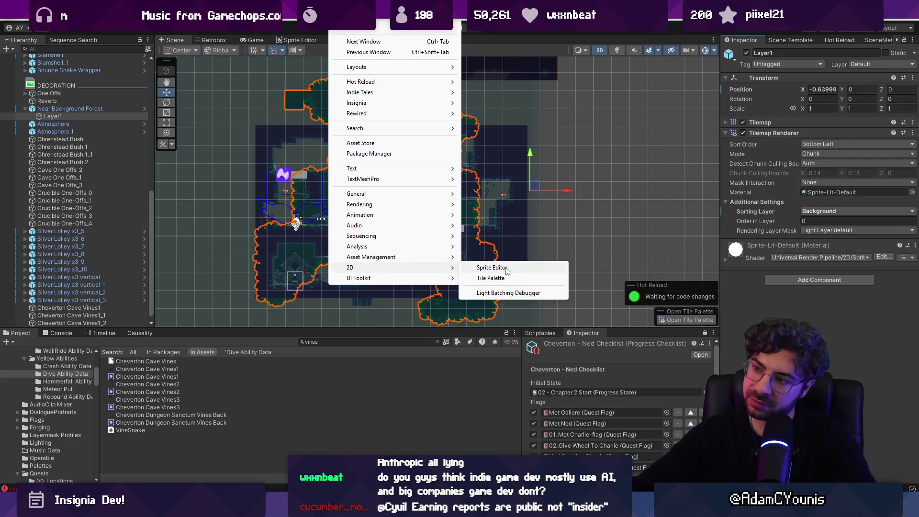
left_click(519, 276)
left_click_drag(613, 229, 781, 42)
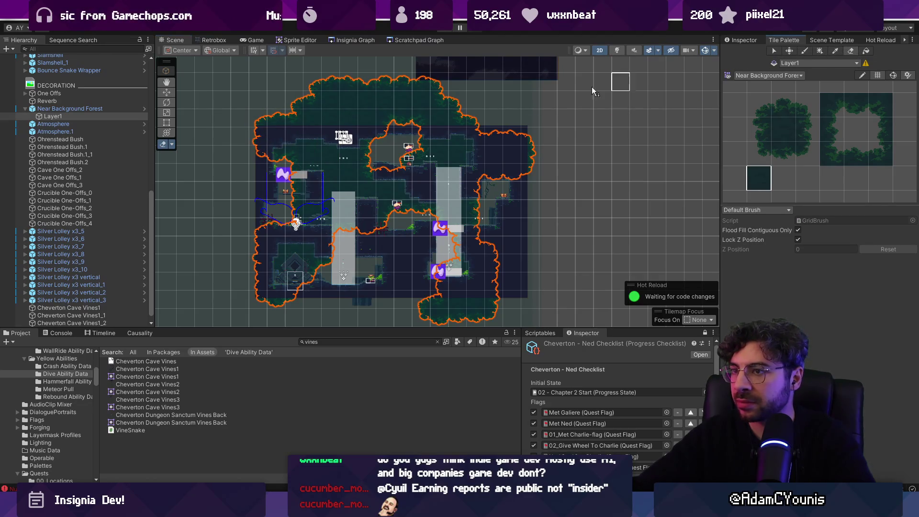
Rework Layer1 left of the light pillar, erasing the top canopy and a large foliage patch.
key("ctrl+z")
key("ctrl+z")
key("ctrl+z")
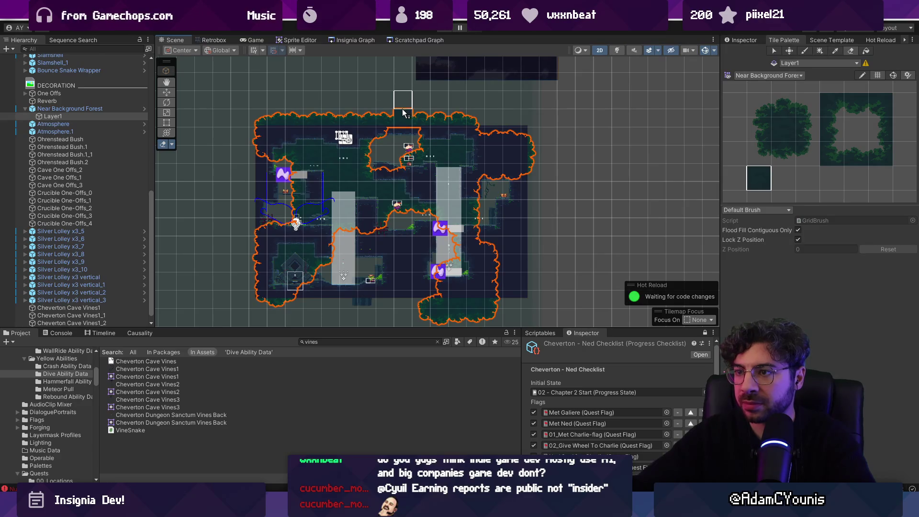
scroll(442, 184, "up", 3)
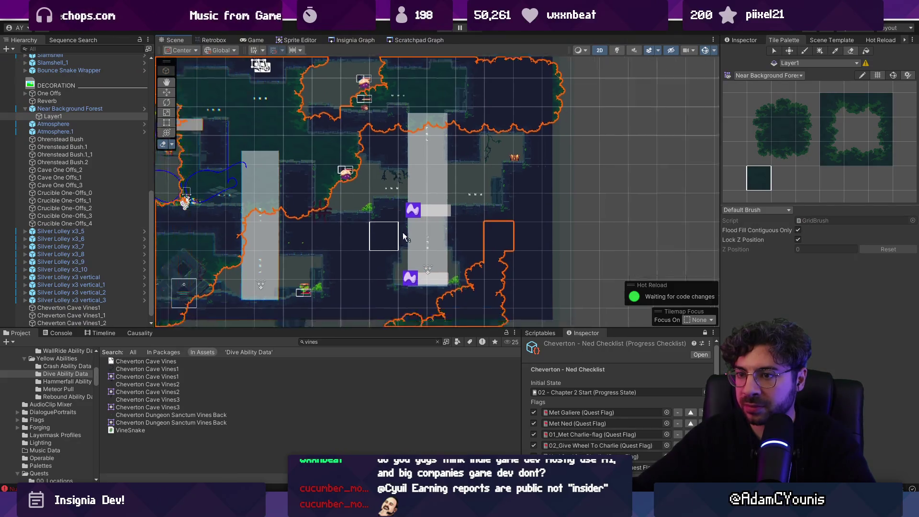
scroll(397, 235, "left", 5)
mouse_move(375, 218)
left_mouse_down()
mouse_move(287, 191)
mouse_move(311, 259)
mouse_move(240, 222)
left_mouse_up()
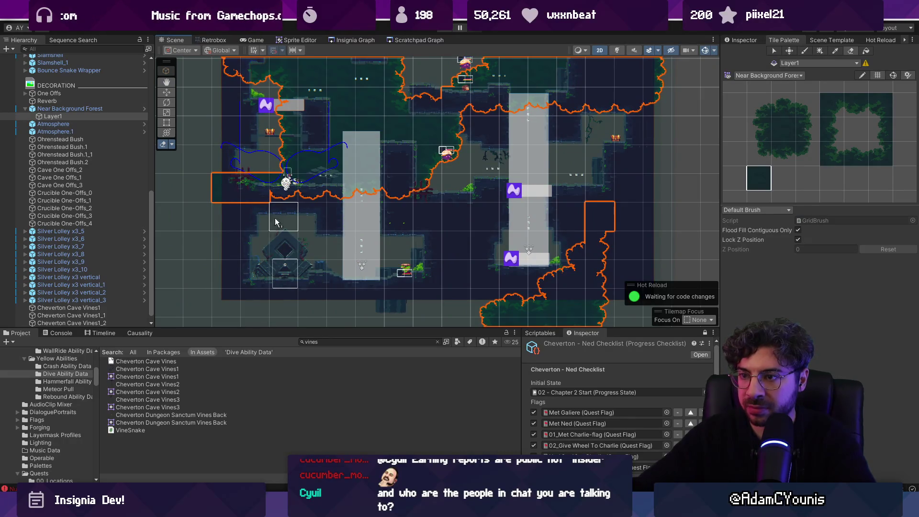
scroll(287, 209, "up", 3)
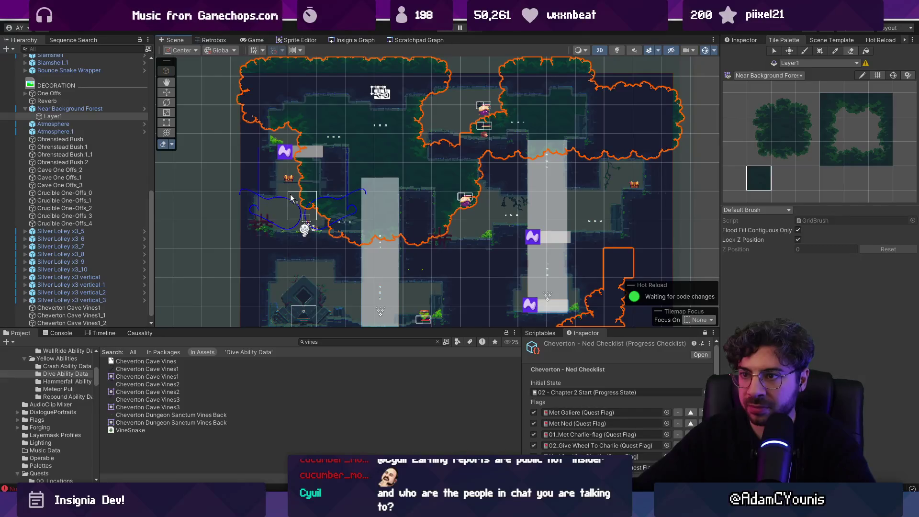
left_click_drag(310, 209, 322, 220)
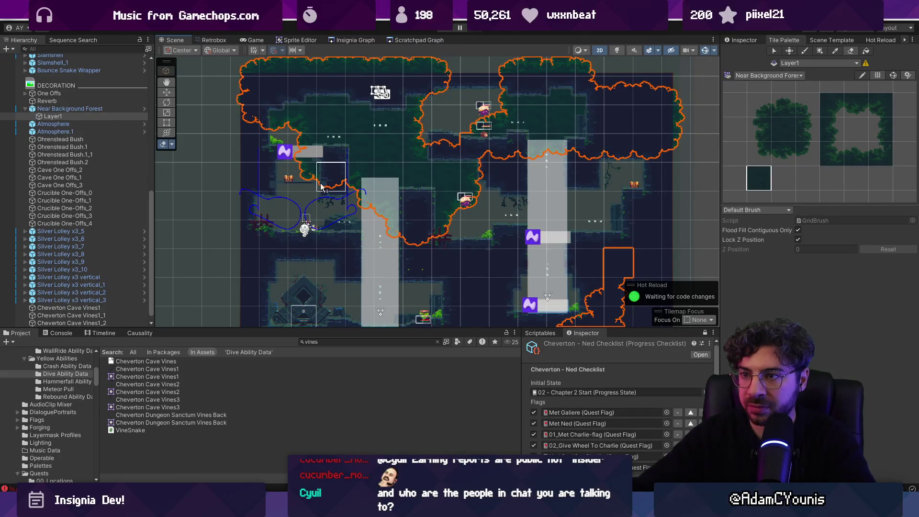
mouse_move(305, 176)
left_mouse_down()
mouse_move(373, 225)
mouse_move(421, 153)
mouse_move(406, 138)
mouse_move(375, 177)
left_mouse_up()
Paint new foliage with the brush along the central cave wall and the right side.
key("b")
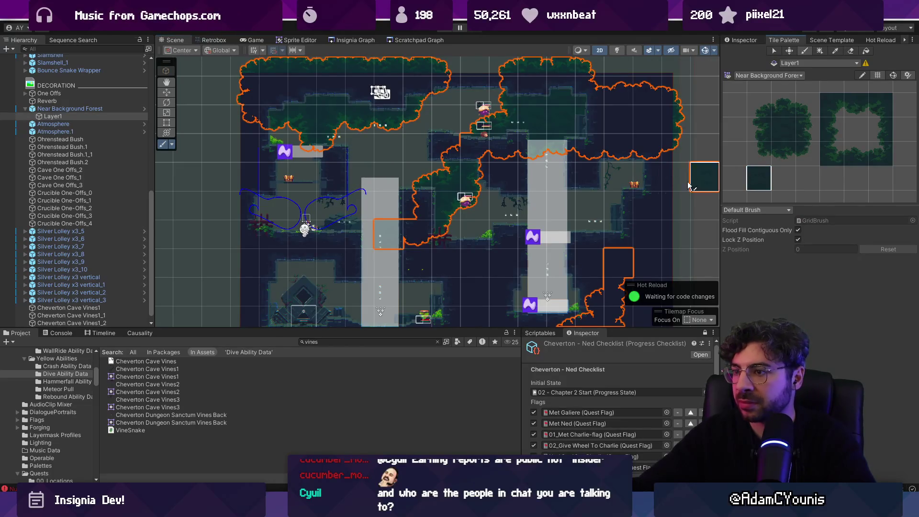
left_click_drag(416, 216, 391, 240)
mouse_move(447, 265)
left_mouse_down()
mouse_move(478, 271)
mouse_move(458, 244)
left_mouse_up()
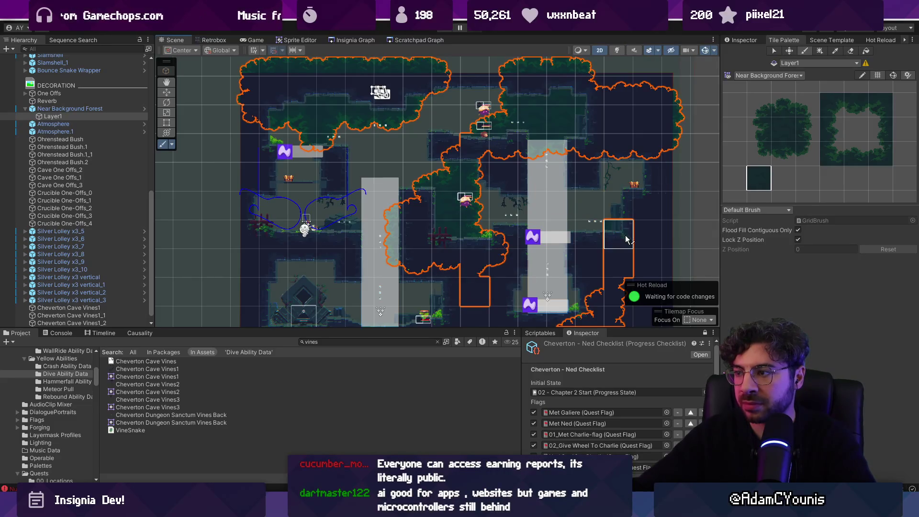
left_click_drag(659, 205, 652, 175)
left_click_drag(644, 219, 674, 208)
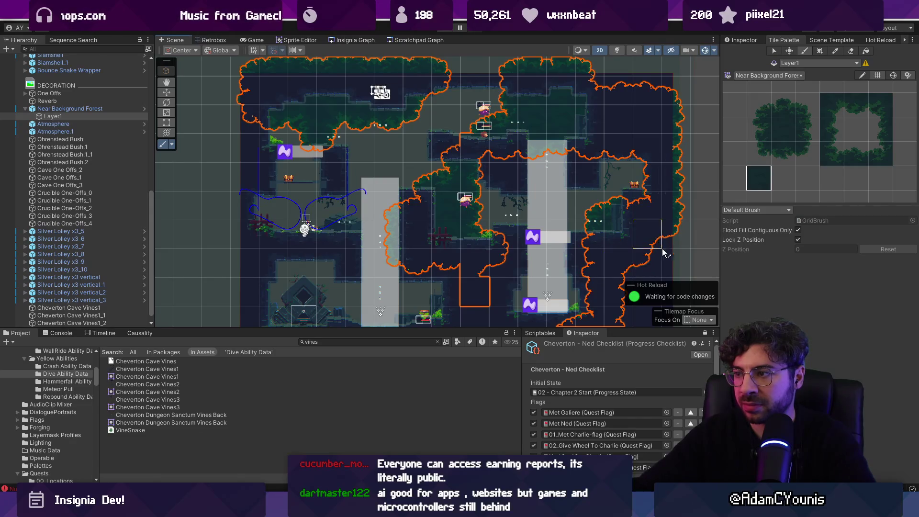
scroll(514, 182, "down", 2)
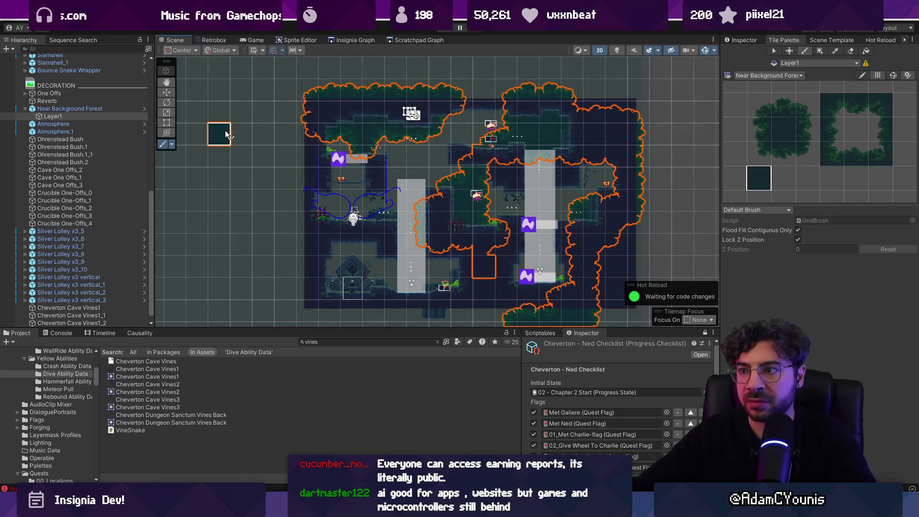
left_click(71, 101)
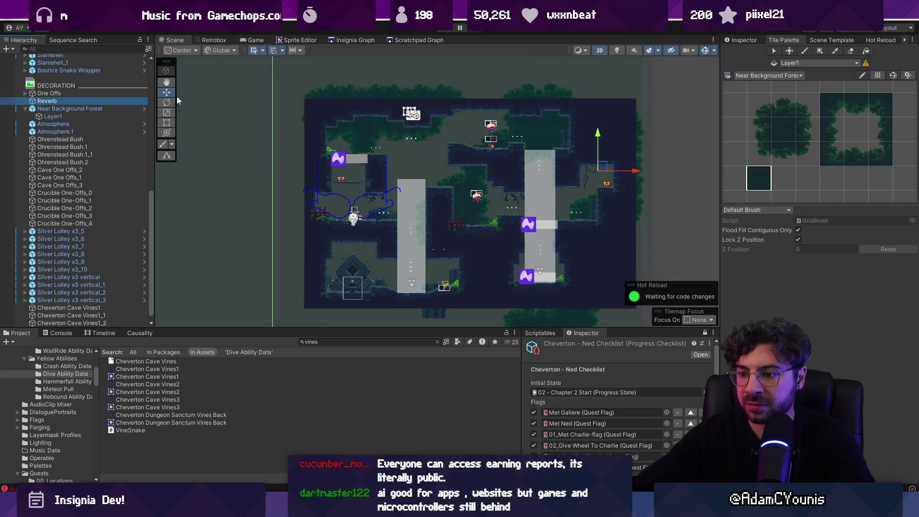
Run the character through the cave in Play mode, then pause and stop.
key("ctrl+p")
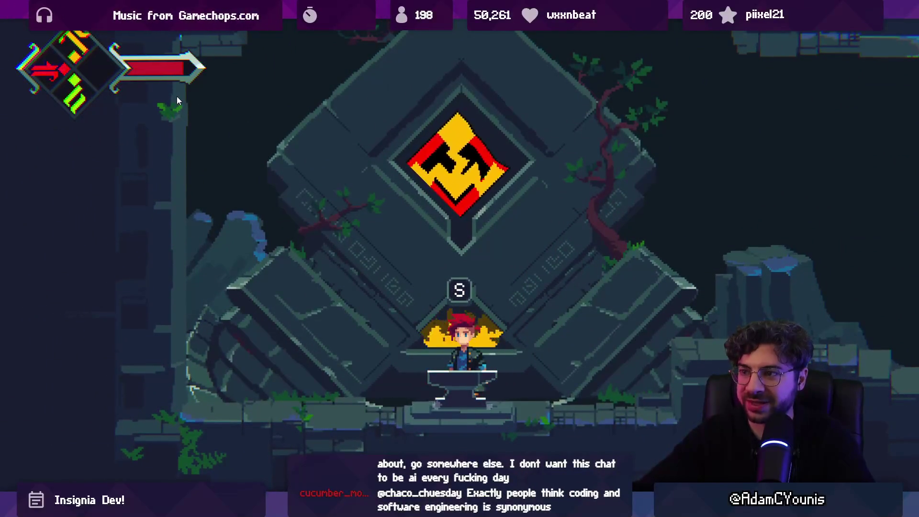
key("shift+space")
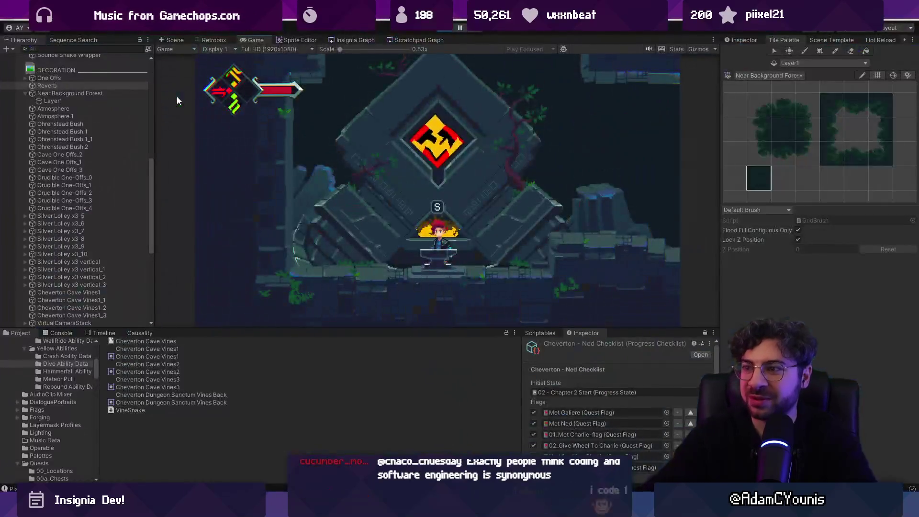
left_click(460, 27)
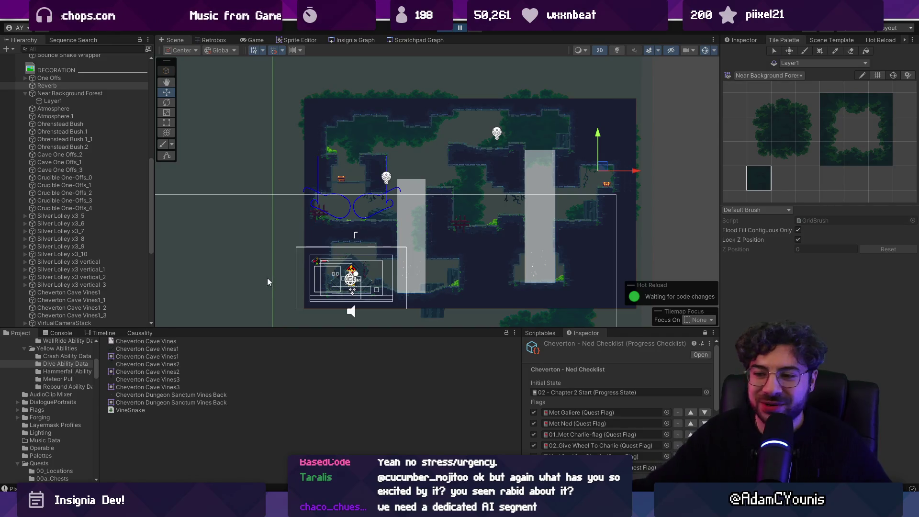
left_click(445, 27)
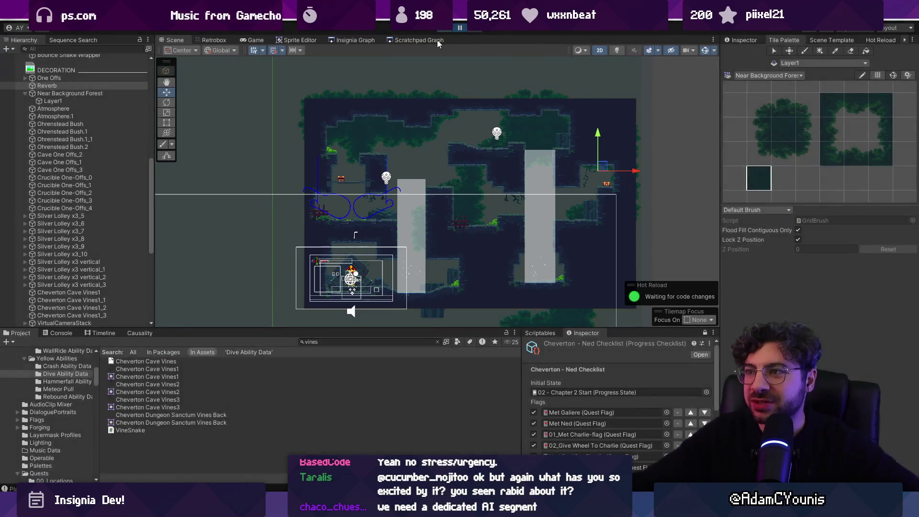
Drag the corners of Atmosphere and Atmosphere.1 with the Rect tool to enclose the cave snugly.
scroll(317, 202, "down", 5)
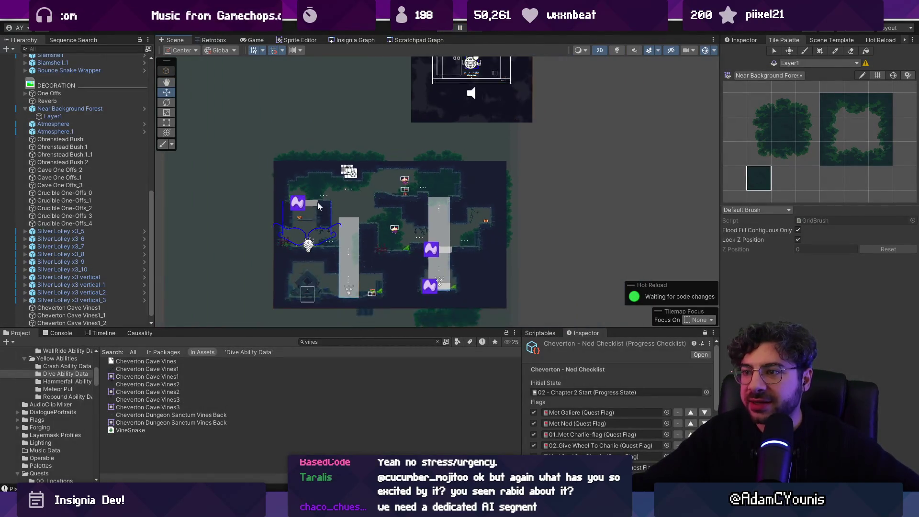
left_click(67, 132, "shift")
scroll(330, 194, "up", 3)
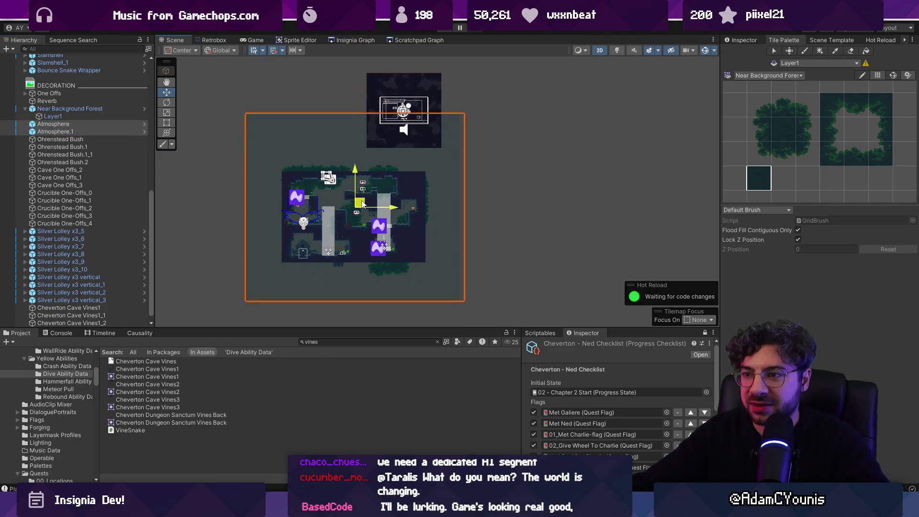
key("t")
left_click_drag(529, 67, 505, 132)
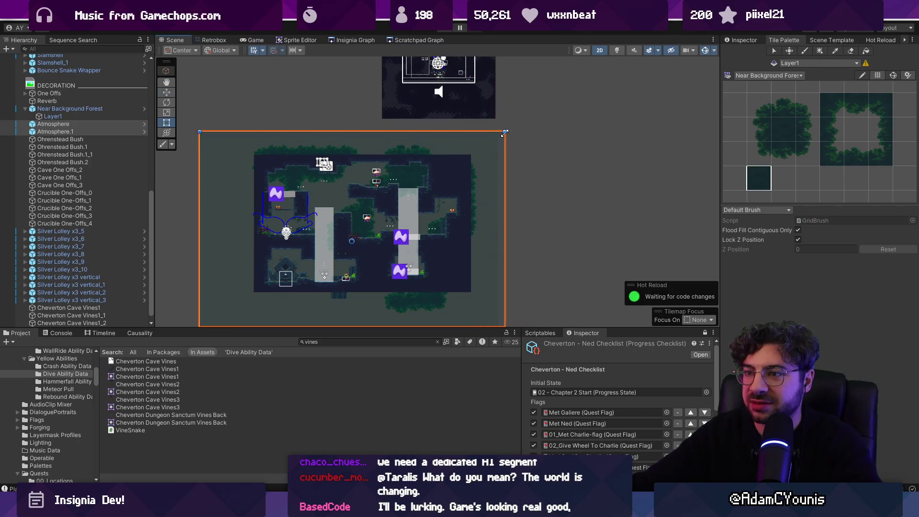
key("f")
left_click_drag(270, 285, 306, 241)
key("f")
left_click_drag(290, 119, 275, 113)
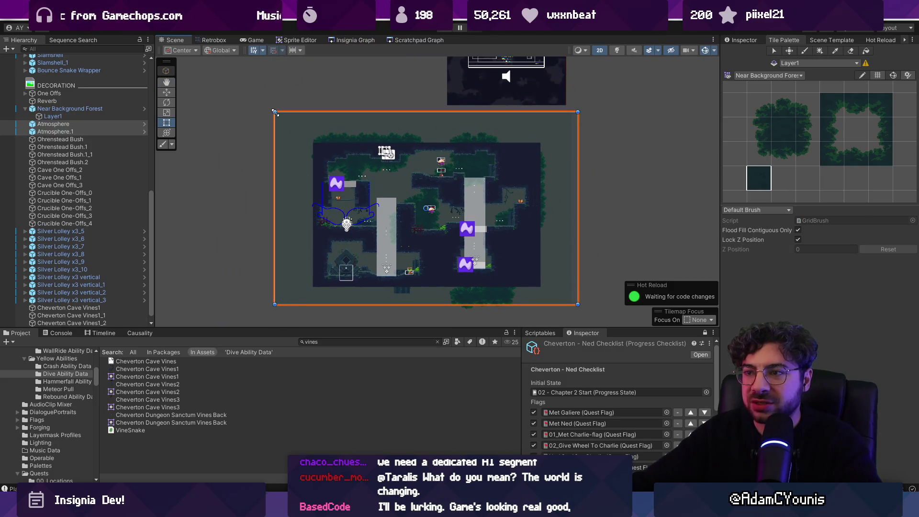
left_click_drag(400, 306, 400, 316)
left_click_drag(274, 305, 265, 305)
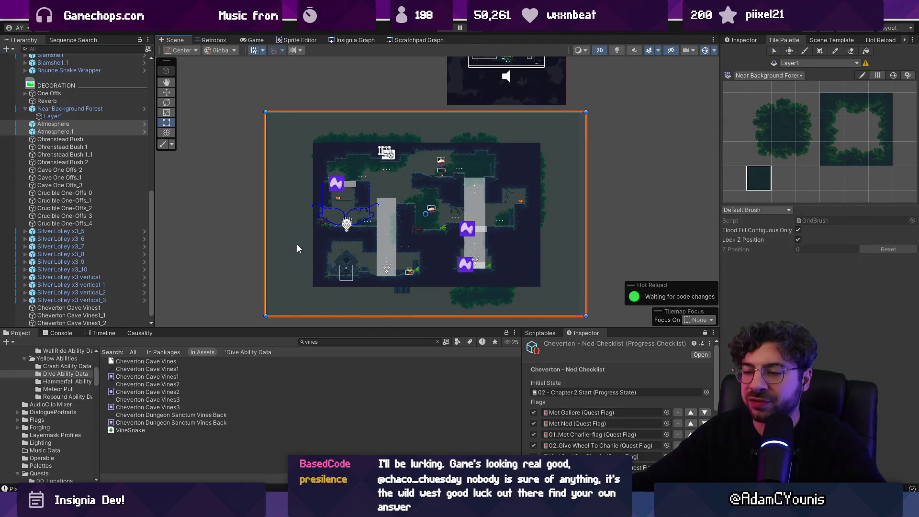
left_click(246, 222)
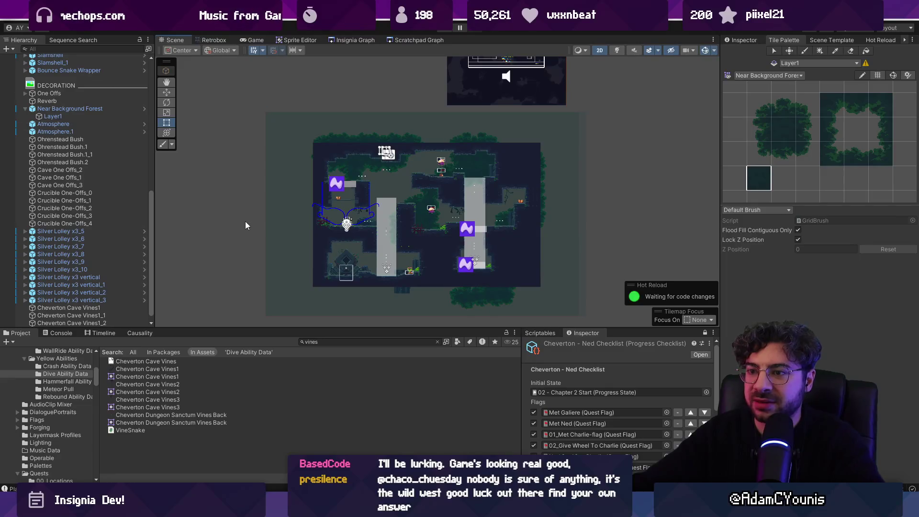
Collapse Near Background Forest, select the Reverb object, and zoom out so its bounds show over the cave.
scroll(455, 207, "up", 2)
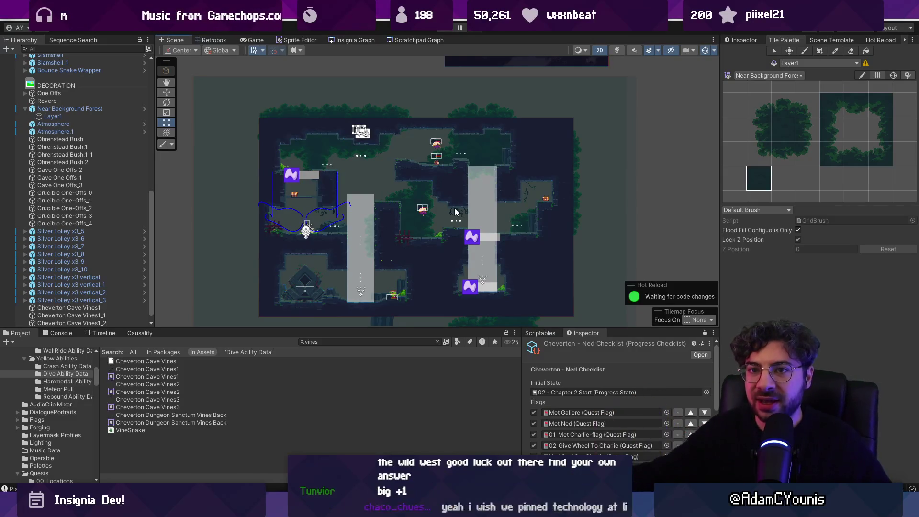
left_click(47, 101)
left_click(25, 109)
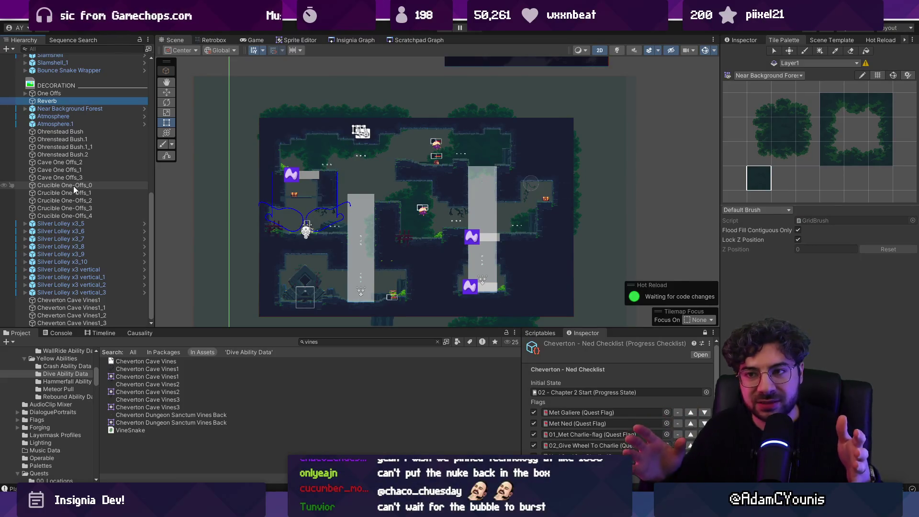
scroll(207, 167, "down", 2)
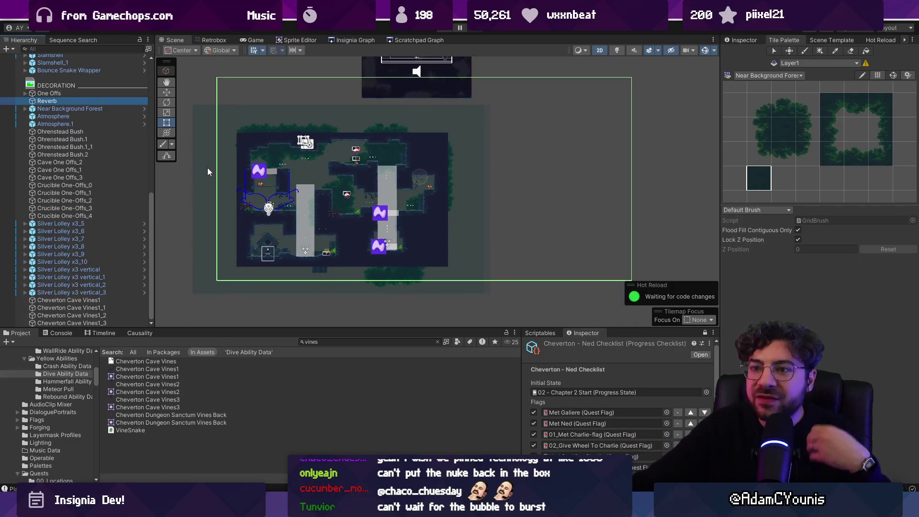
scroll(486, 164, "down", 3)
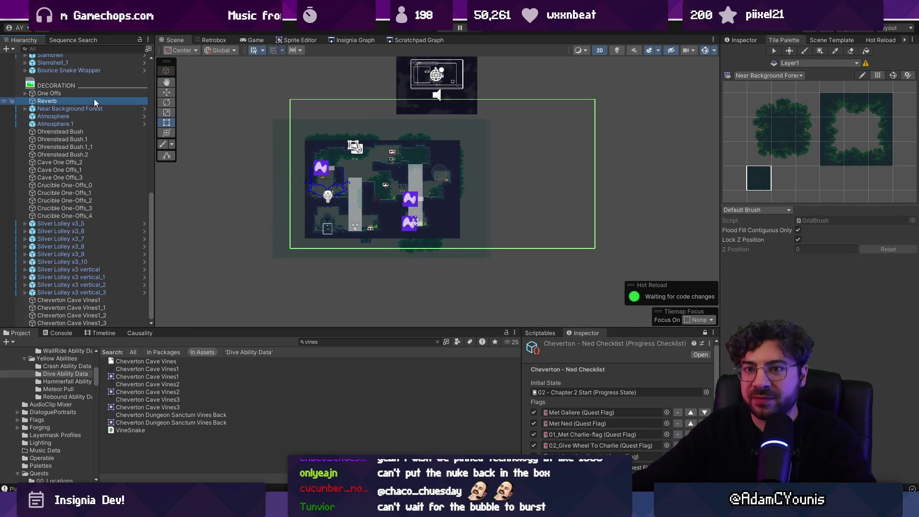
Move the Reverb zone over the cave and resize its Box Collider 2D to 24.75 × 16.9.
key("w")
left_click_drag(449, 172, 399, 186)
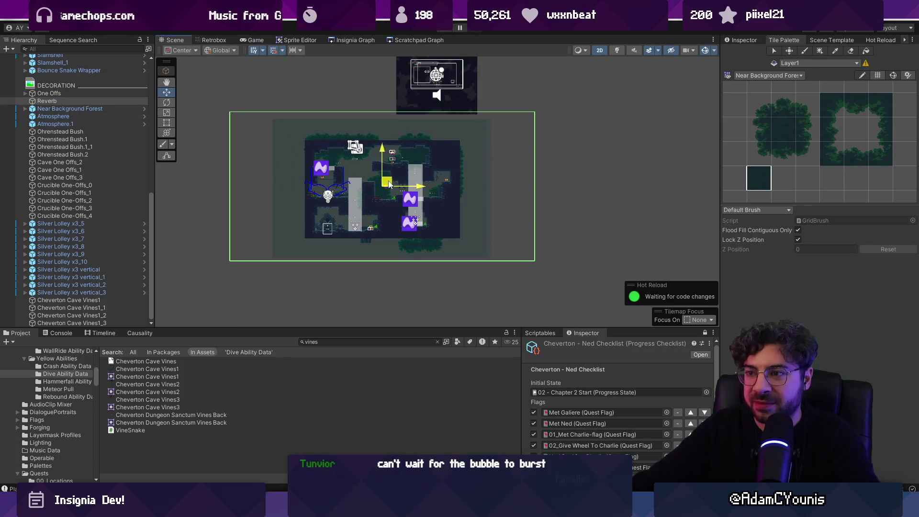
scroll(399, 184, "up", 2)
left_click(736, 41)
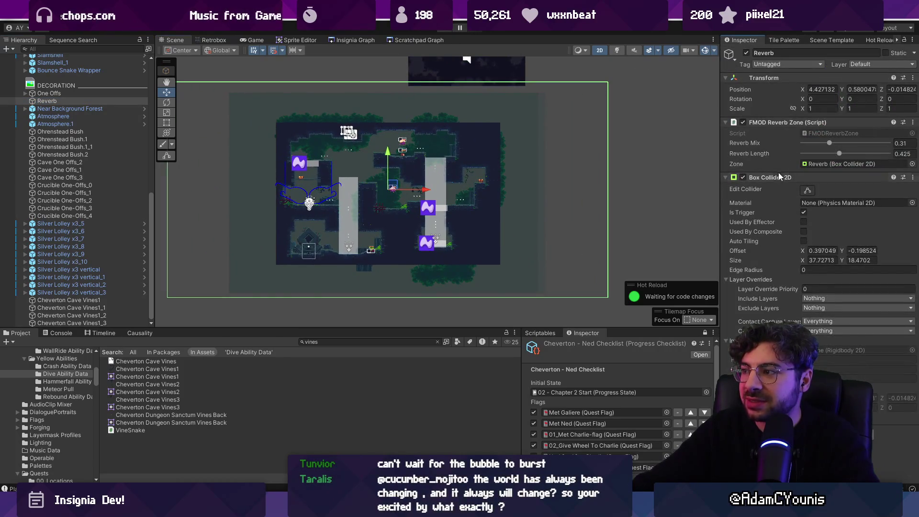
scroll(536, 191, "down", 2)
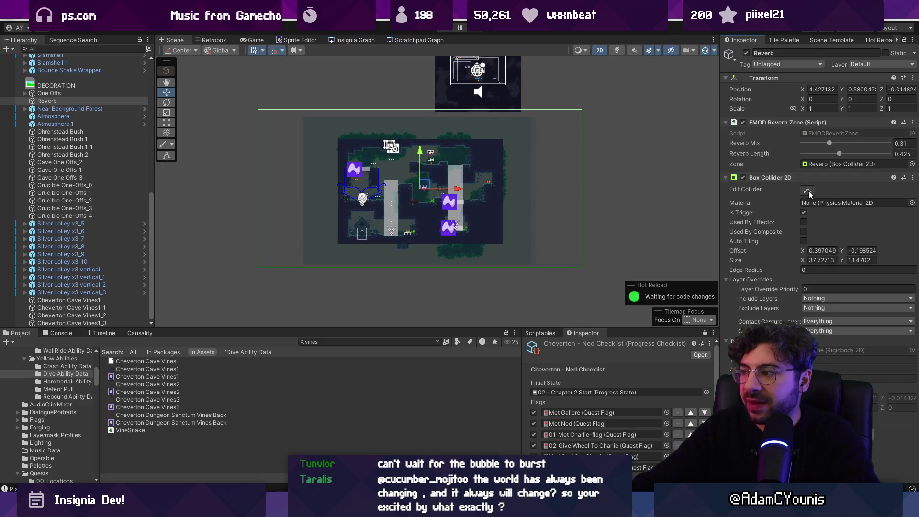
left_click_drag(804, 260, 594, 245)
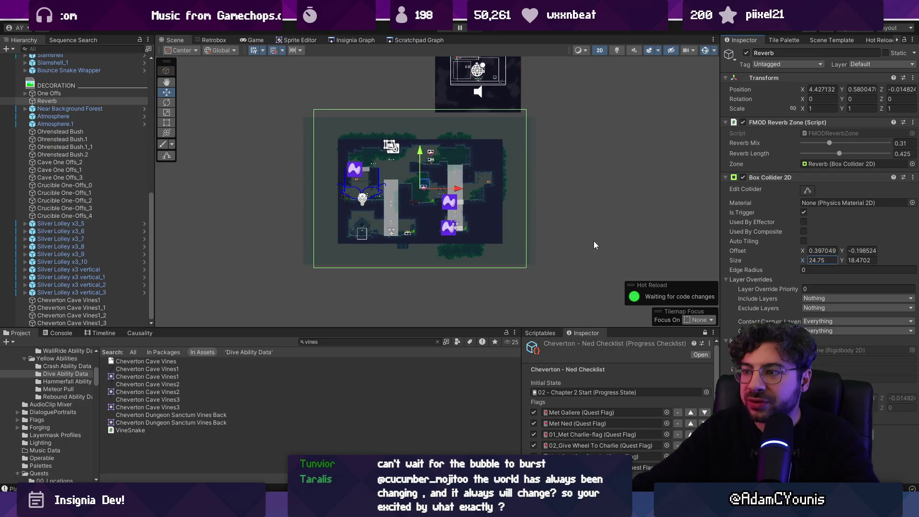
left_click_drag(842, 259, 832, 259)
left_click_drag(420, 150, 422, 153)
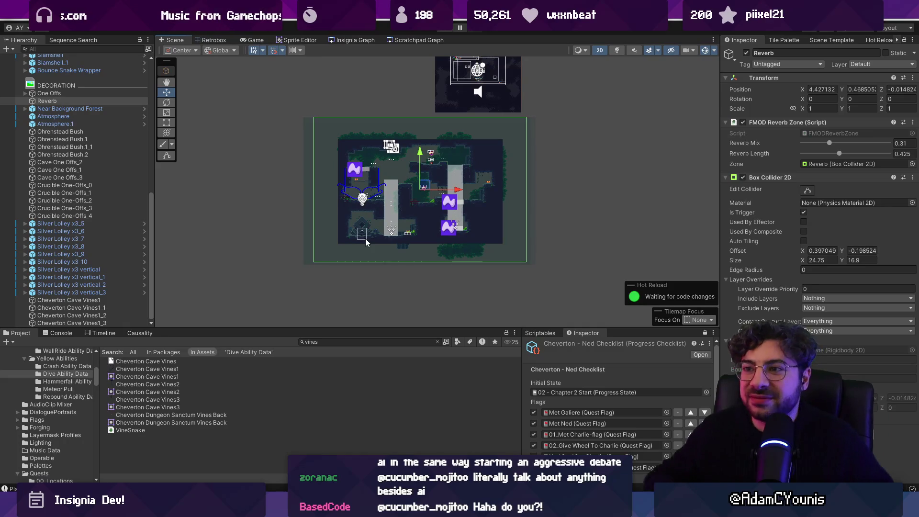
scroll(520, 205, "up", 2)
left_click(571, 209)
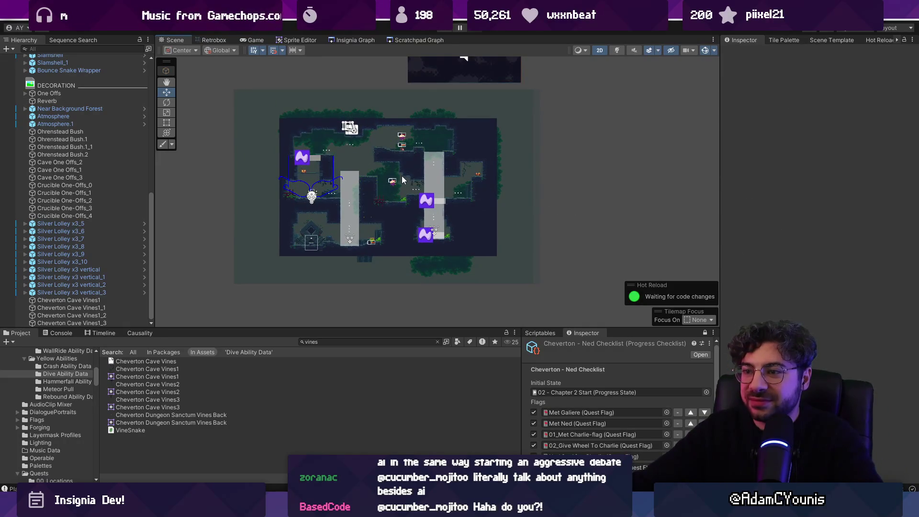
scroll(356, 173, "up", 1)
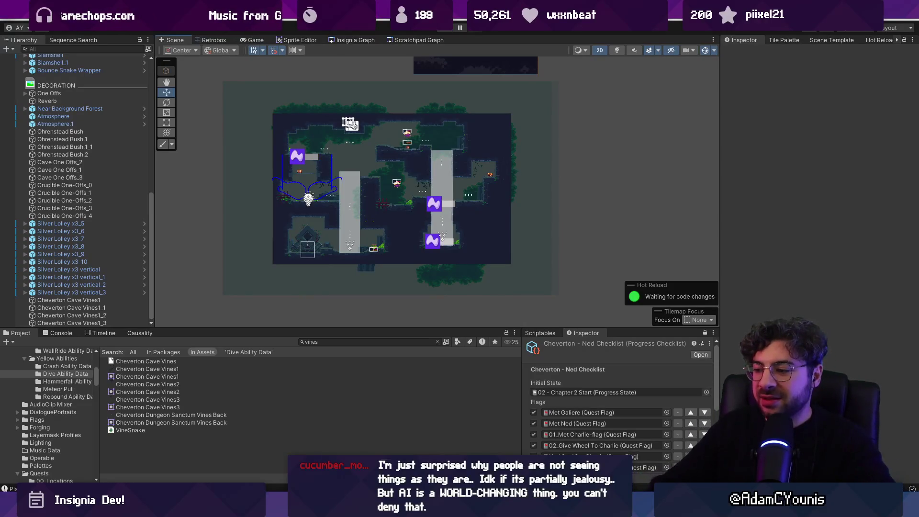
key("alt+Tab")
Brush the graph axes, a curve rising from the origin, and a steep line marked A.
key("b")
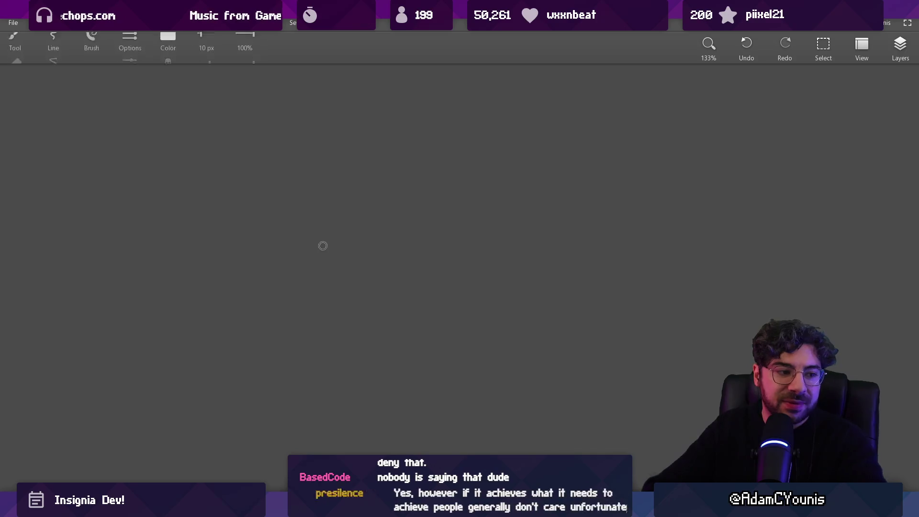
mouse_move(248, 128)
left_mouse_down()
mouse_move(248, 390)
mouse_move(558, 390)
left_mouse_up()
scroll(391, 342, "down", 2)
scroll(390, 343, "down", 1)
left_click_drag(220, 385, 297, 345)
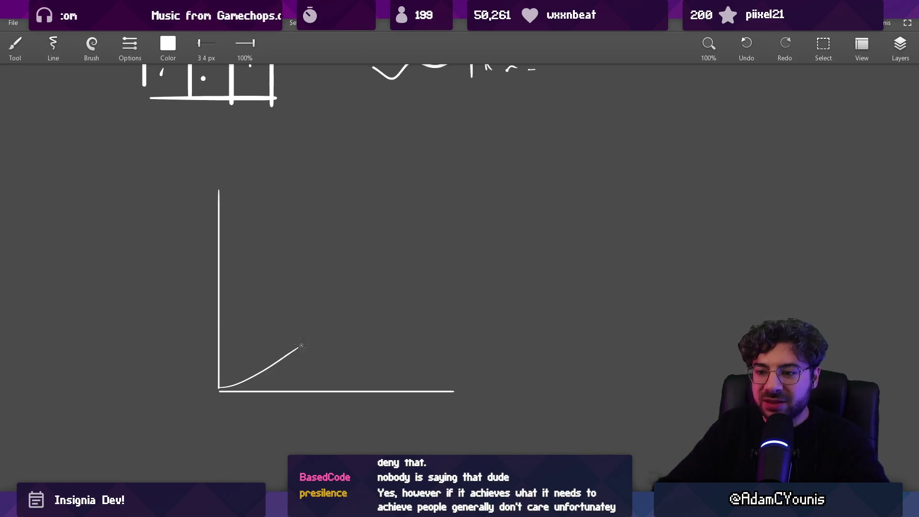
scroll(328, 312, "right", 2)
scroll(339, 304, "up", 2)
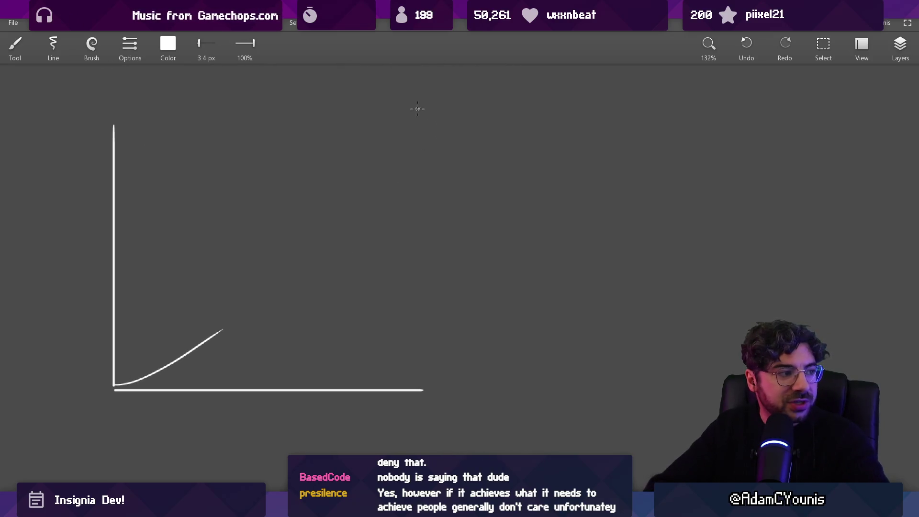
mouse_move(248, 311)
left_mouse_down()
mouse_move(403, 128)
mouse_move(447, 91)
mouse_move(443, 139)
left_mouse_up()
mouse_move(445, 102)
left_mouse_down()
mouse_move(466, 84)
mouse_move(459, 110)
left_mouse_up()
Draw a flatter second curve D from the origin and turn the right mark into an X.
scroll(415, 234, "down", 3)
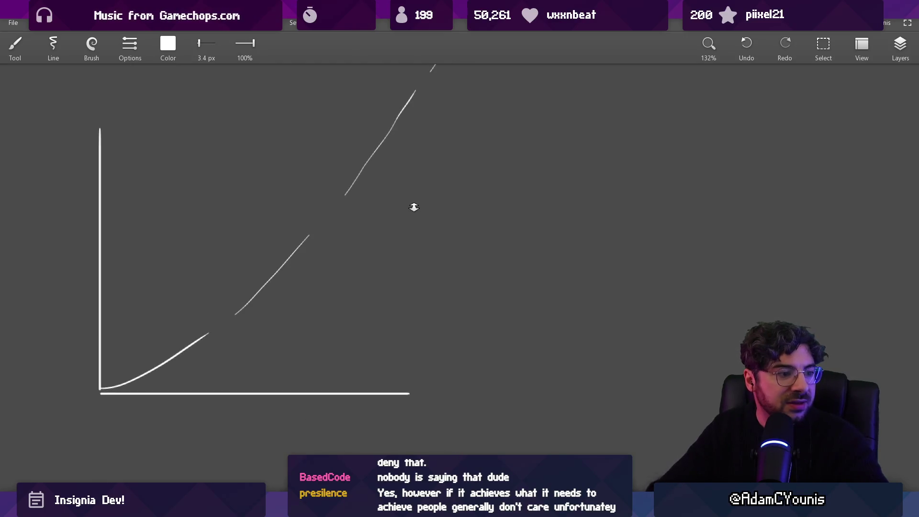
scroll(400, 256, "down", 1)
scroll(387, 249, "up", 1)
key("s")
left_click_drag(106, 420, 493, 101)
scroll(358, 79, "down", 5)
mouse_move(358, 79)
left_mouse_down()
mouse_move(324, 414)
mouse_move(330, 225)
mouse_move(333, 282)
mouse_move(314, 287)
left_mouse_up()
key("Escape")
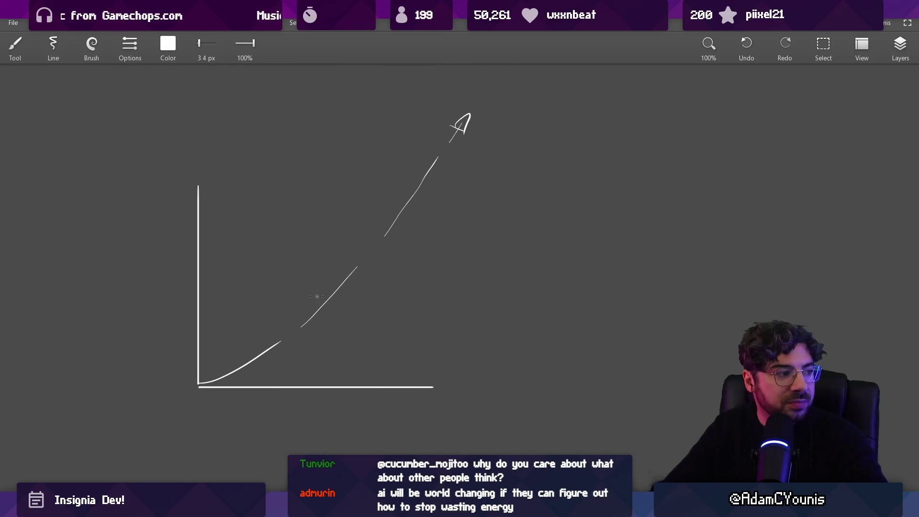
mouse_move(207, 385)
left_mouse_down()
mouse_move(550, 267)
mouse_move(584, 268)
left_mouse_up()
left_click_drag(792, 242, 775, 252)
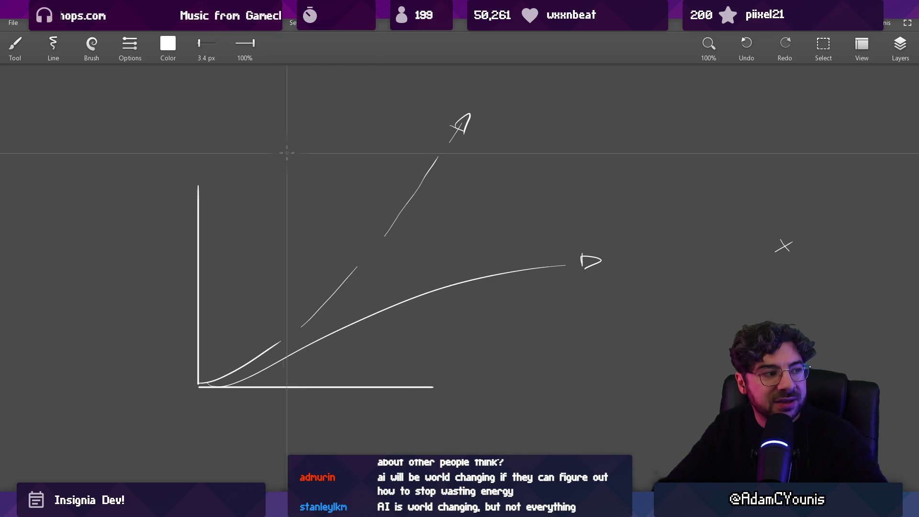
Draw a 10 px horizontal ceiling line and a vertical gap line, erasing it thinner.
key("bracketright")
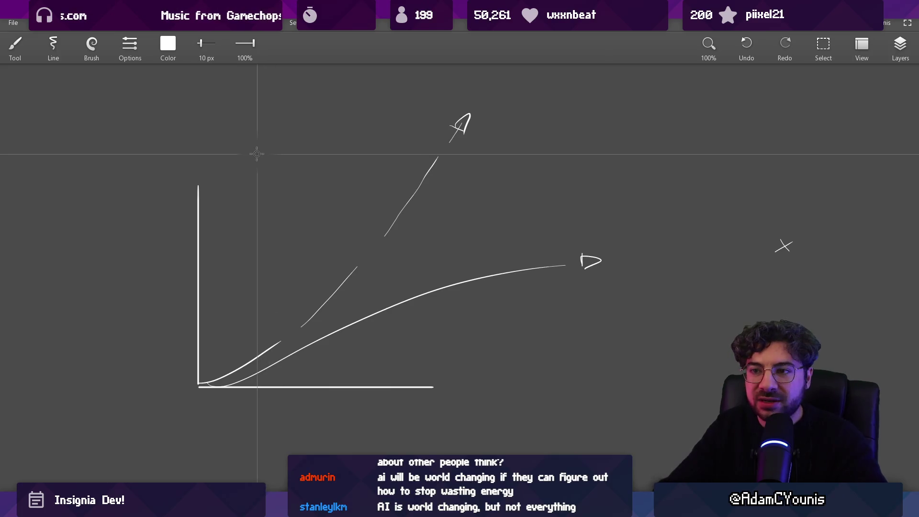
left_click_drag(225, 151, 654, 151)
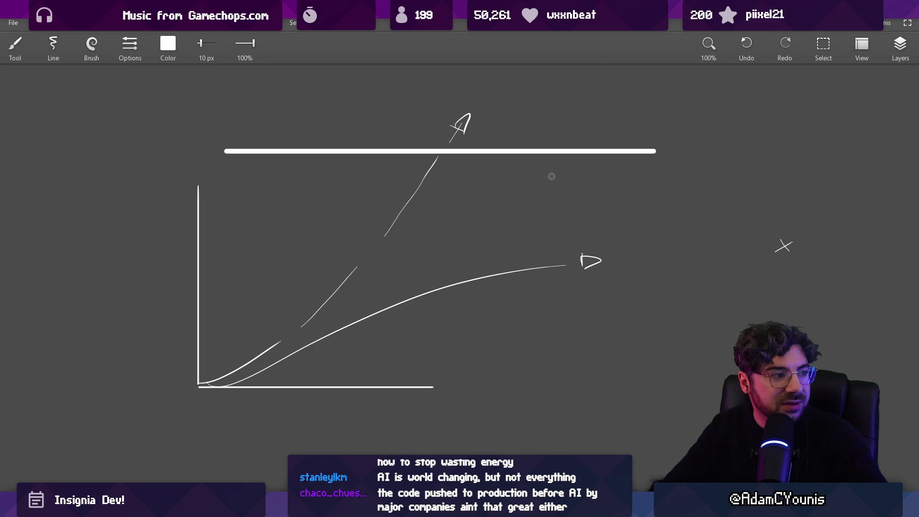
mouse_move(514, 194)
left_mouse_down()
mouse_move(512, 171)
mouse_move(514, 249)
mouse_move(518, 194)
left_mouse_up()
scroll(517, 202, "right", 1)
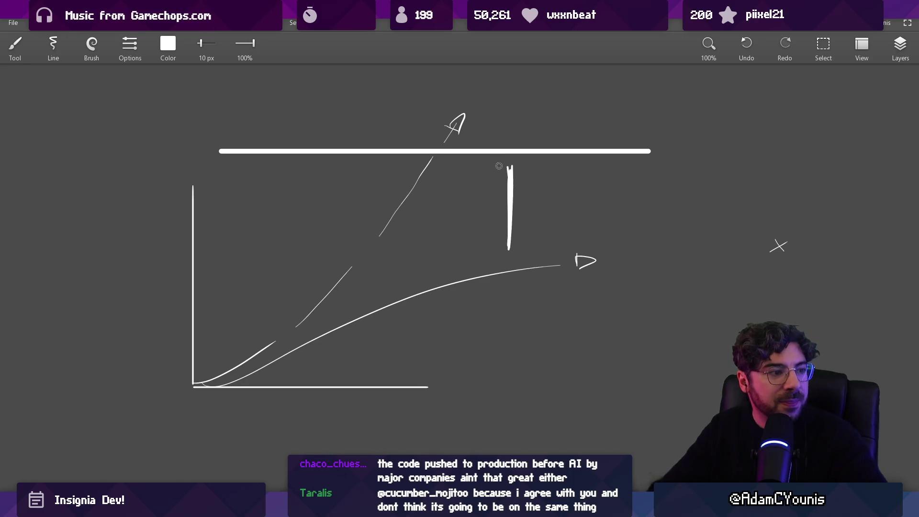
scroll(470, 214, "up", 1)
key("e")
scroll(561, 209, "down", 5)
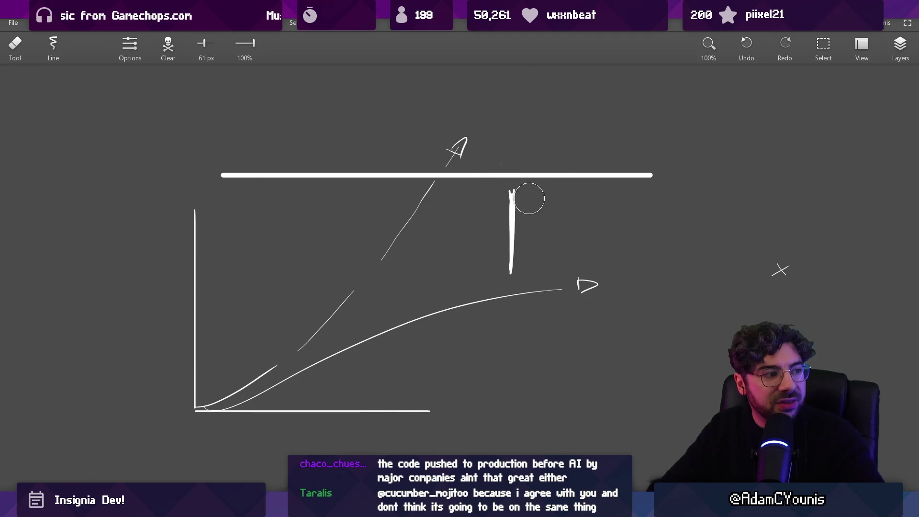
left_click_drag(527, 190, 525, 245)
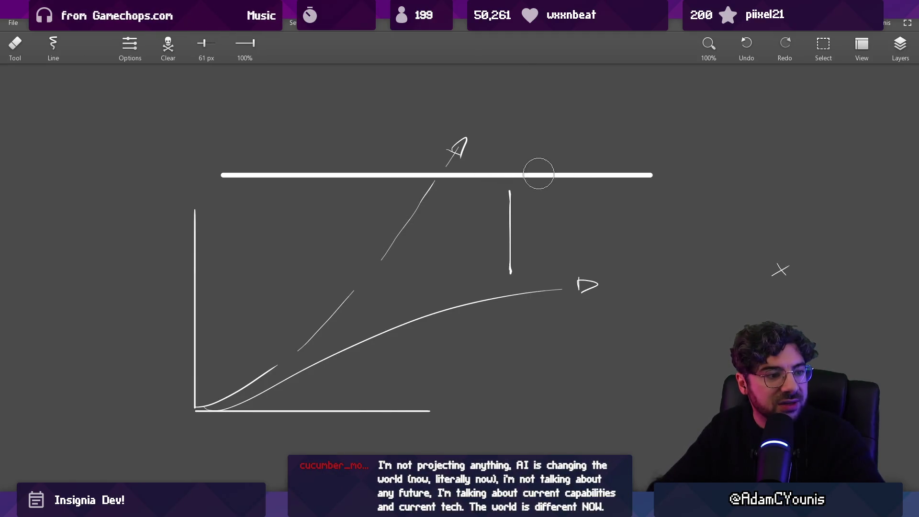
key("b")
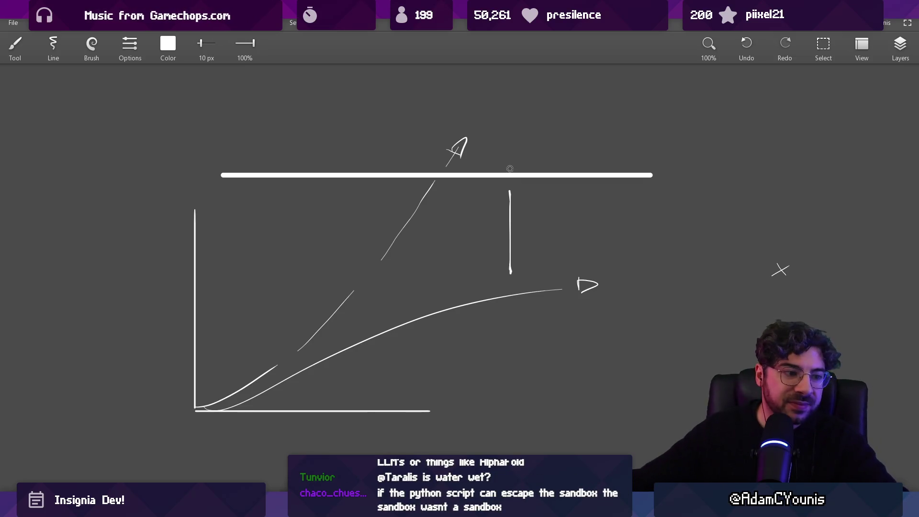
key("alt+Tab")
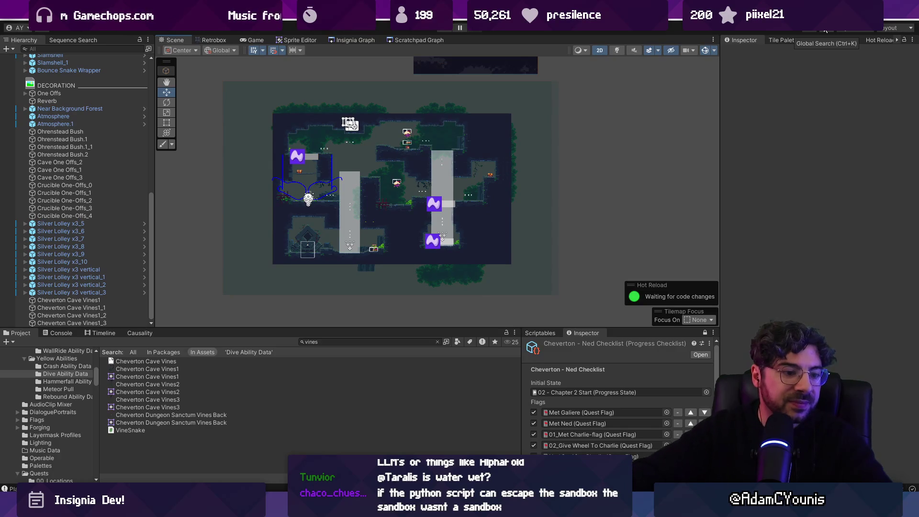
Enlarge the Scene view of the cave level and select the tall wind field column.
scroll(375, 203, "up", 2)
scroll(383, 215, "up", 3)
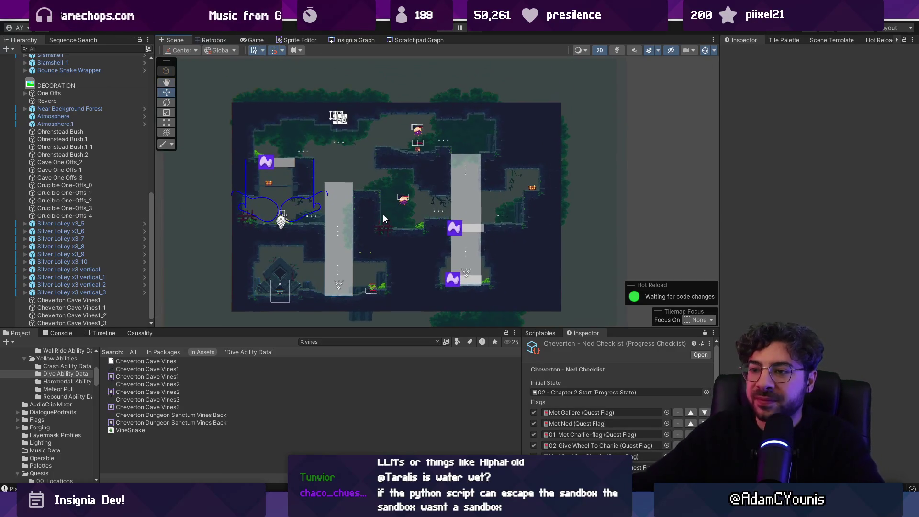
left_click_drag(392, 328, 392, 346)
scroll(397, 247, "up", 1)
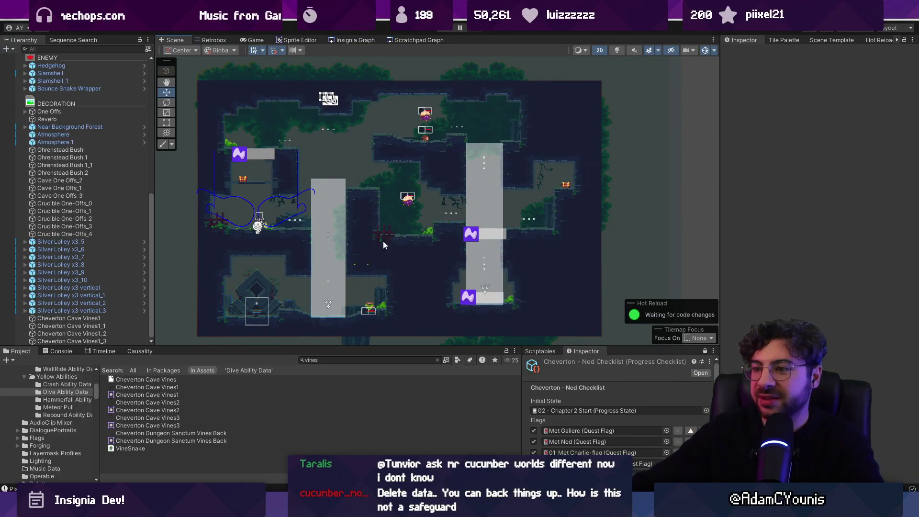
scroll(394, 236, "down", 1)
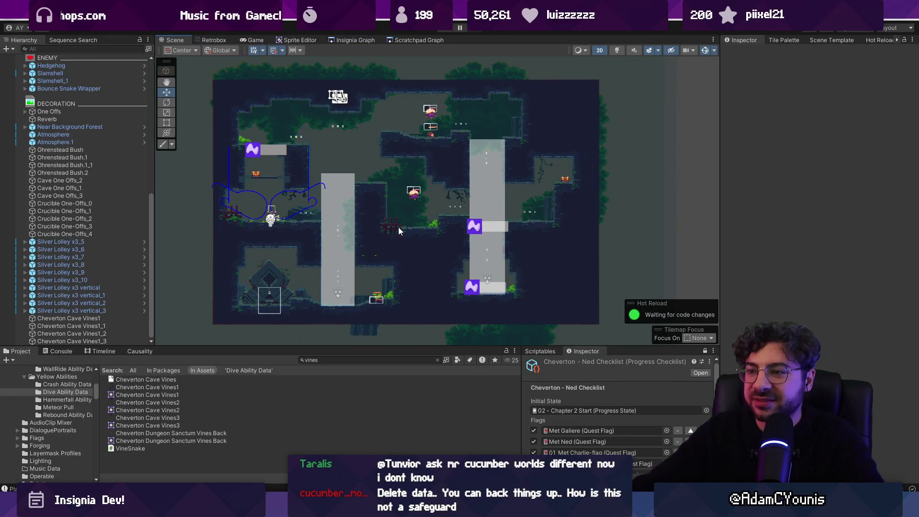
scroll(398, 227, "up", 3)
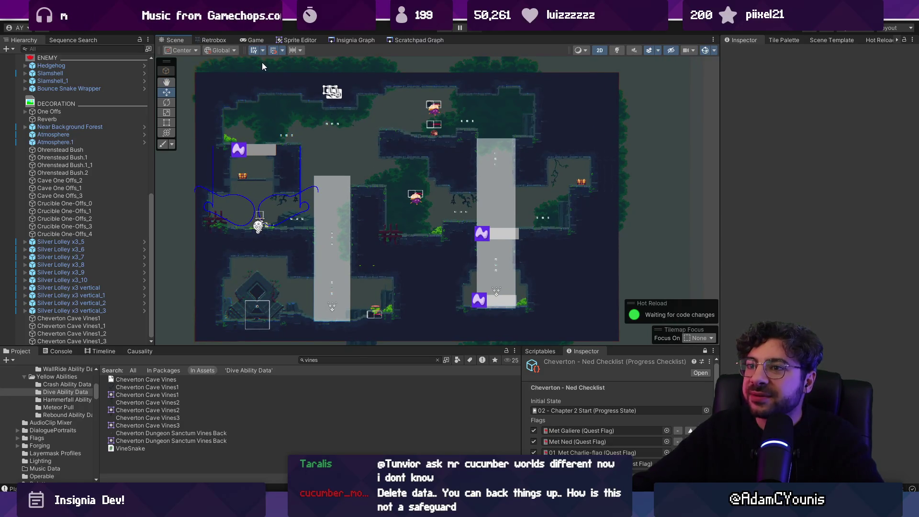
scroll(522, 282, "down", 1)
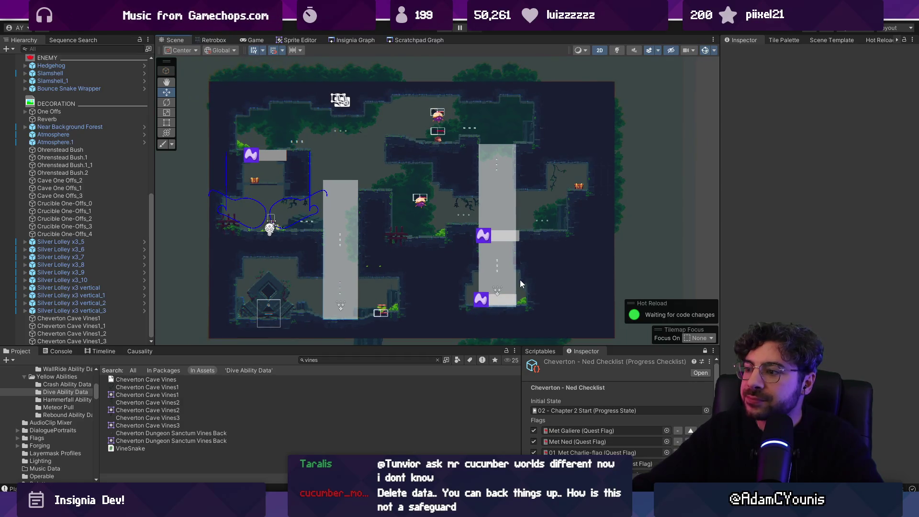
left_click_drag(461, 346, 458, 357)
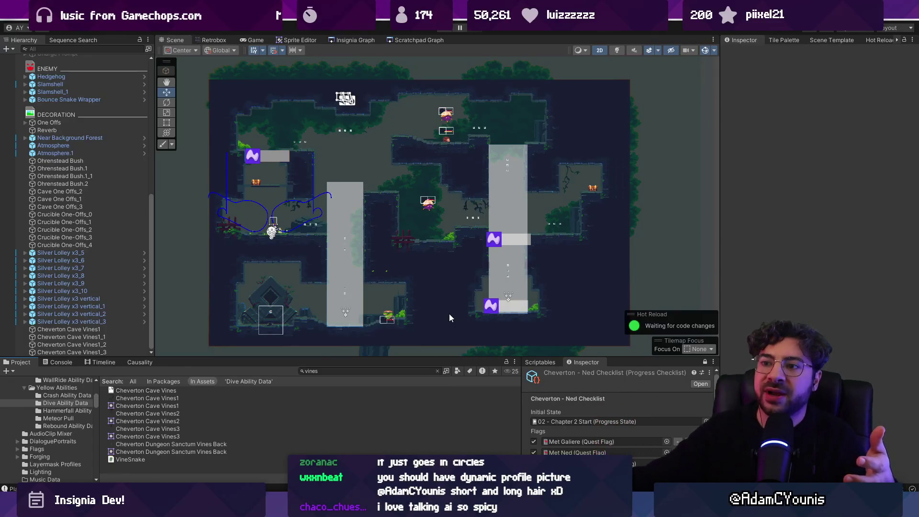
scroll(435, 248, "up", 3)
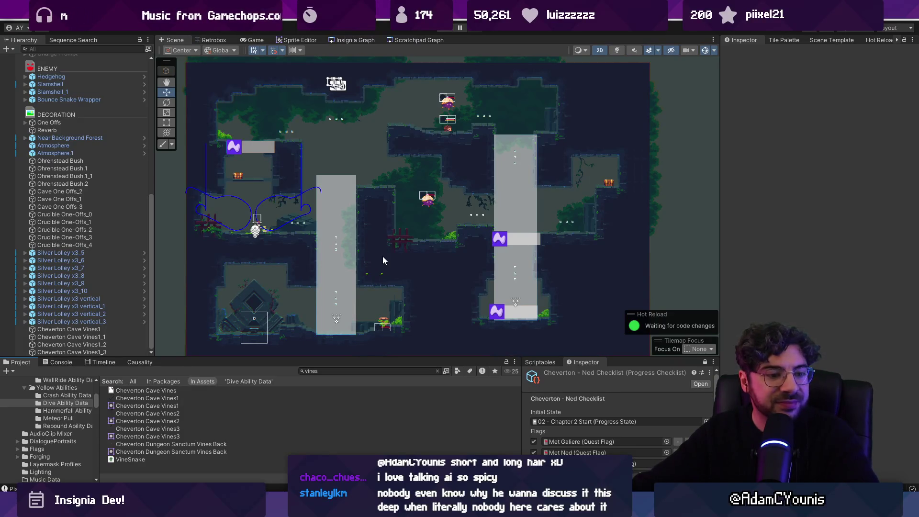
scroll(383, 256, "down", 2)
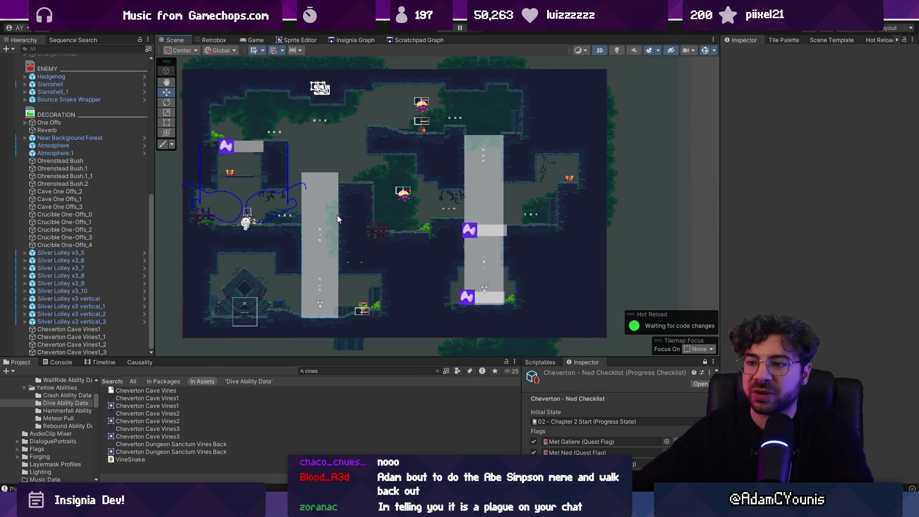
left_click(324, 207)
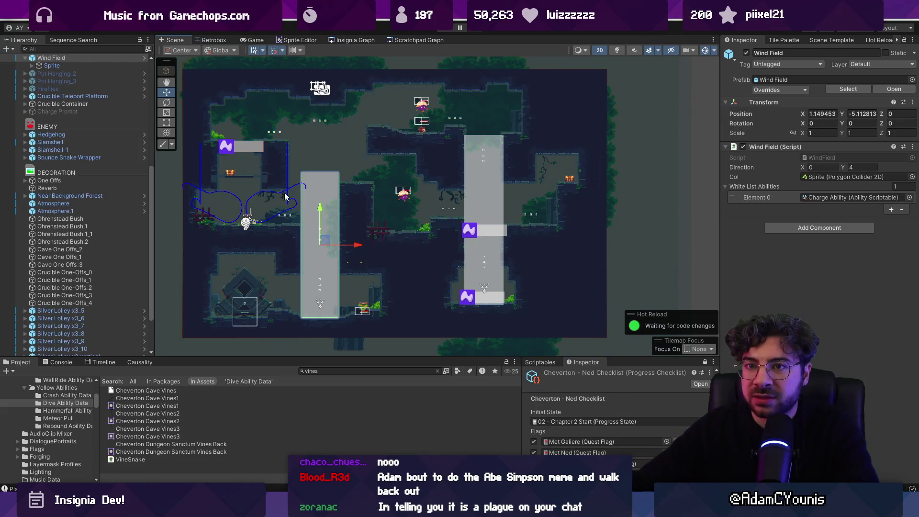
Frame the Wind Field in the Scene view, pan out over the cave, and enter Play mode.
double_click(66, 60)
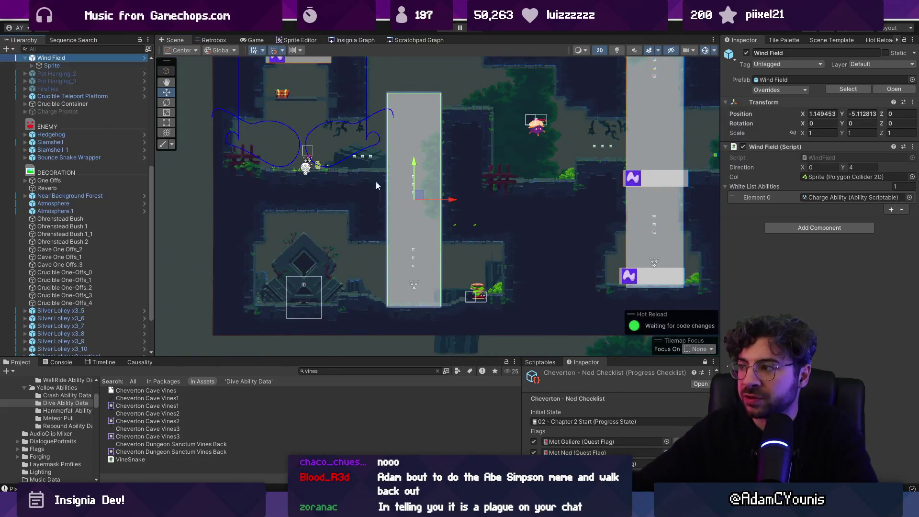
left_click(83, 64)
scroll(836, 328, "down", 1)
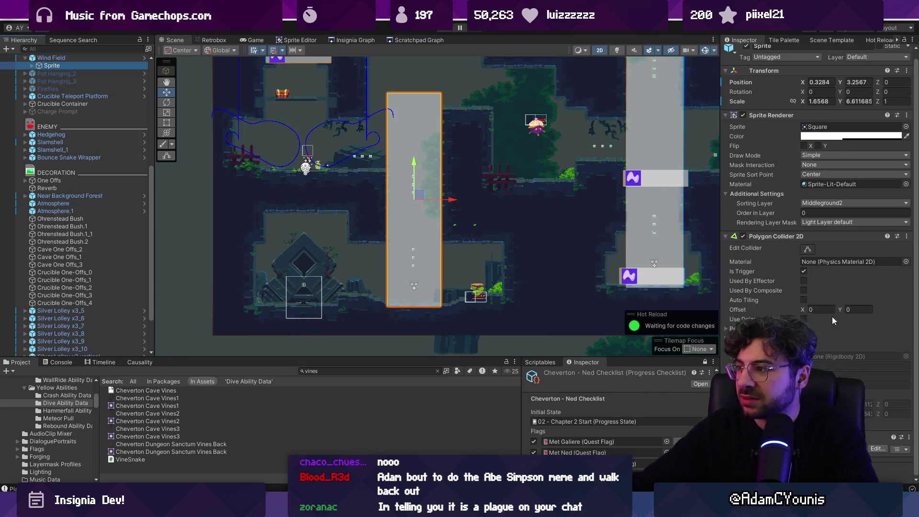
double_click(105, 58)
left_click_drag(658, 197, 521, 248)
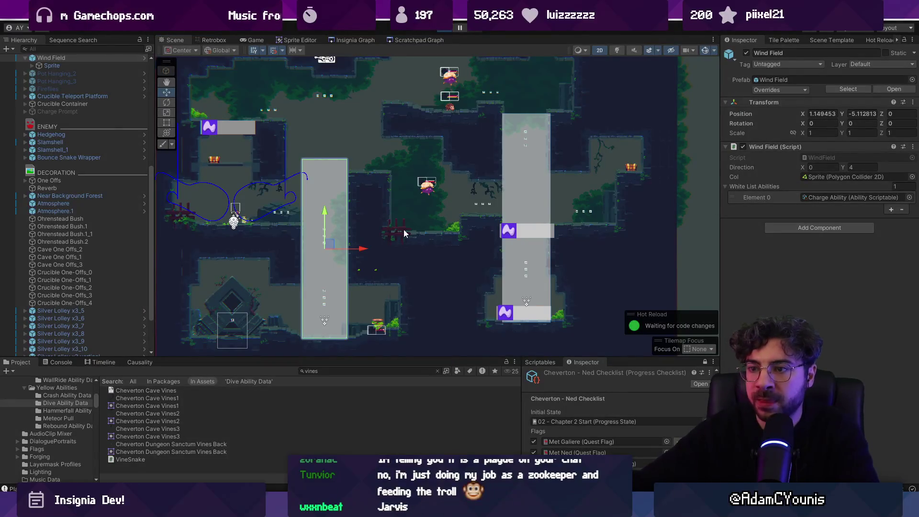
key("ctrl+p")
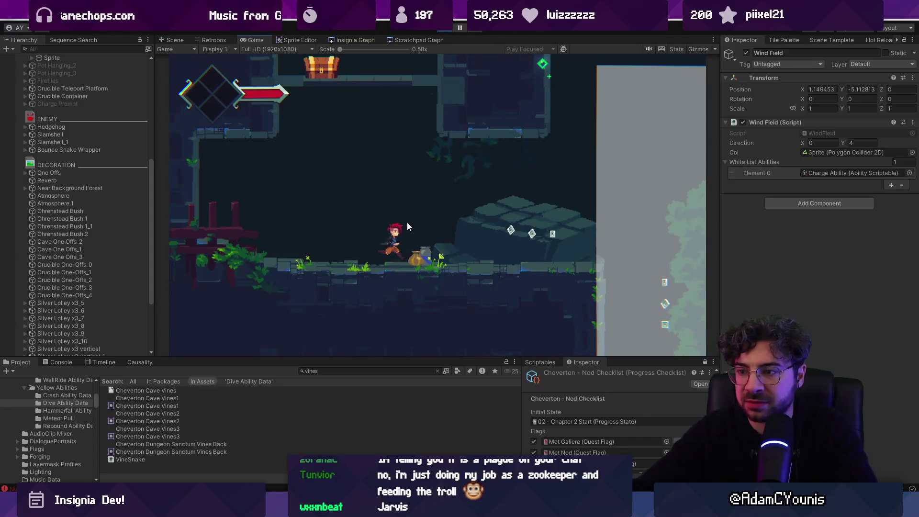
Ride the first wind field and defeat the falling enemy and the hedgehog.
key("Right")
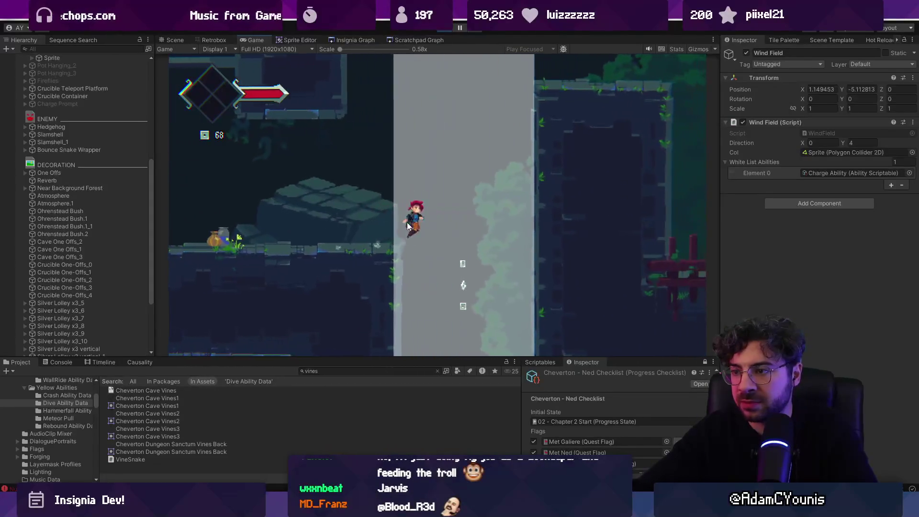
key("Right")
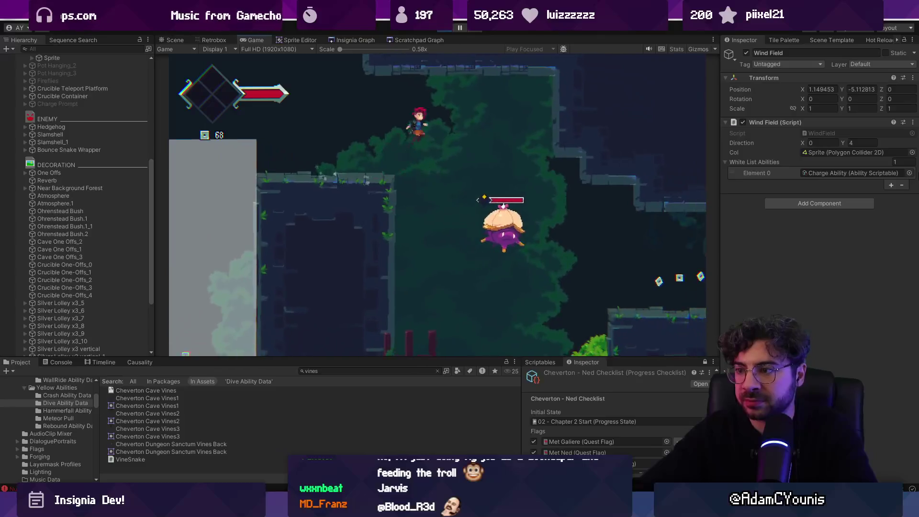
key("Left")
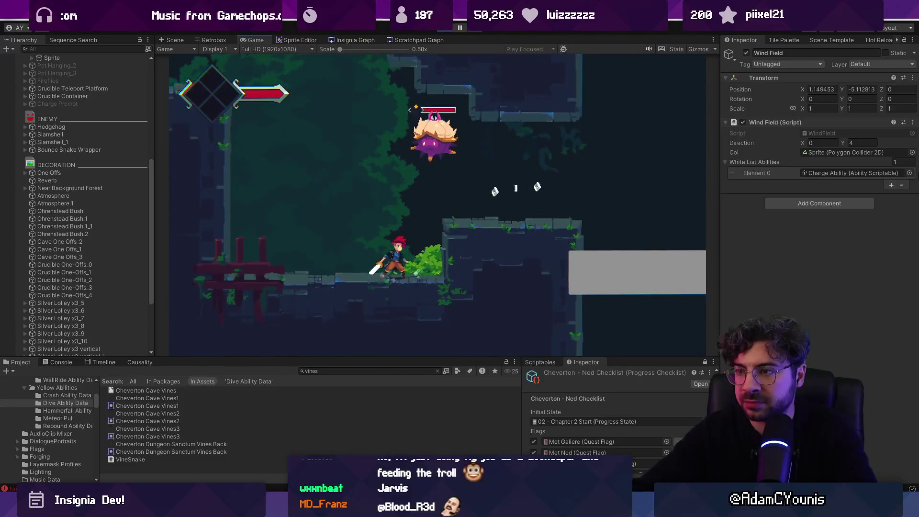
key("x")
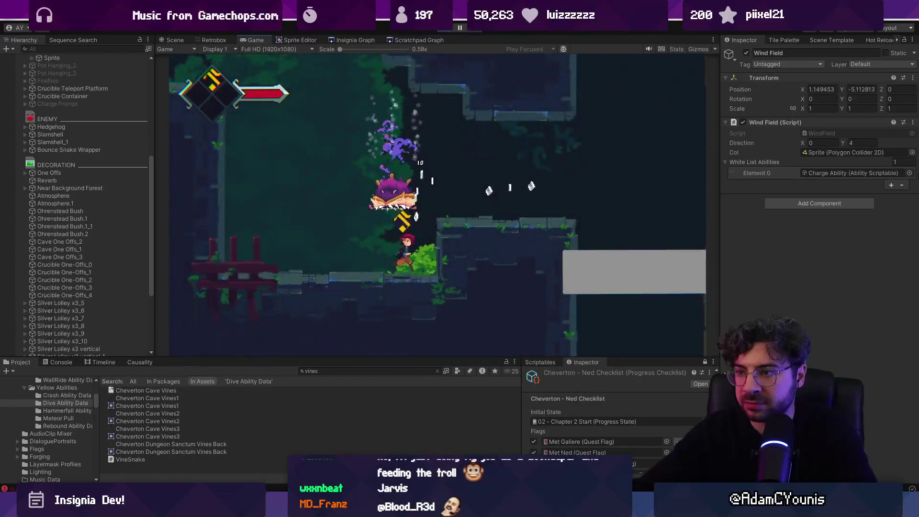
key("Right")
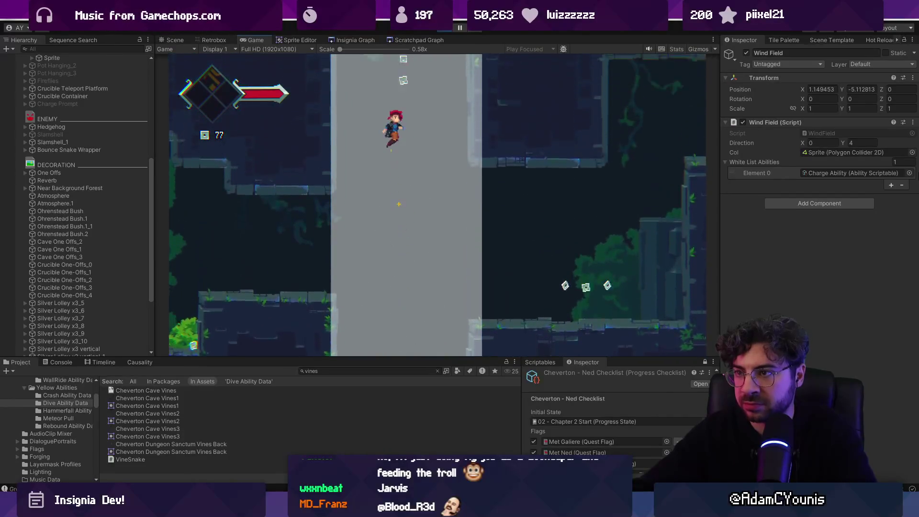
key("Left")
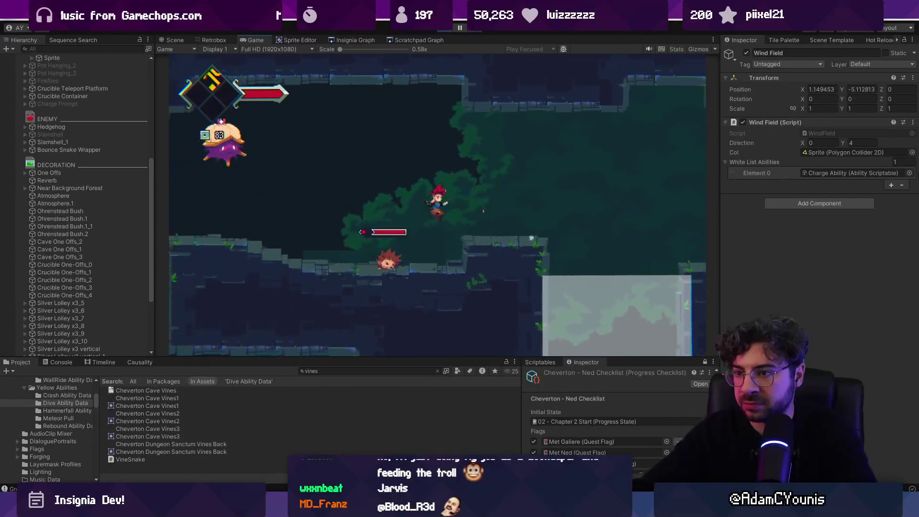
key("Right")
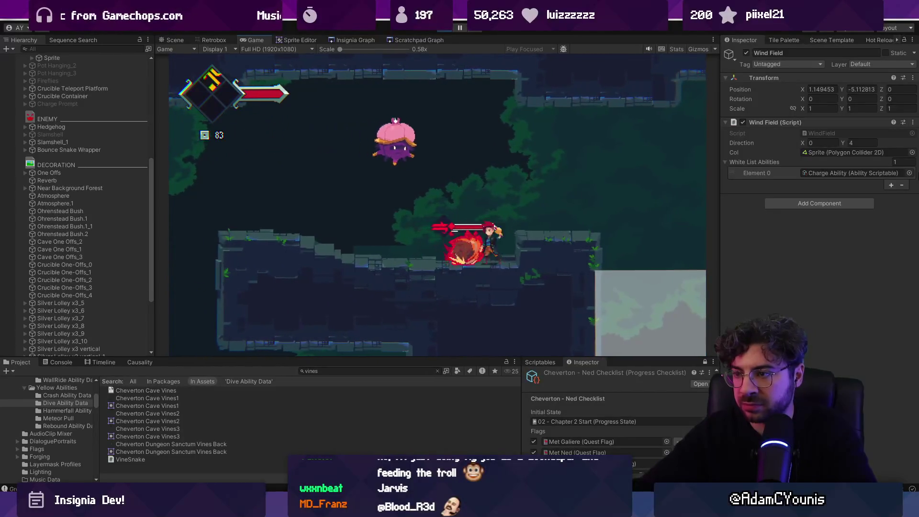
key("Left")
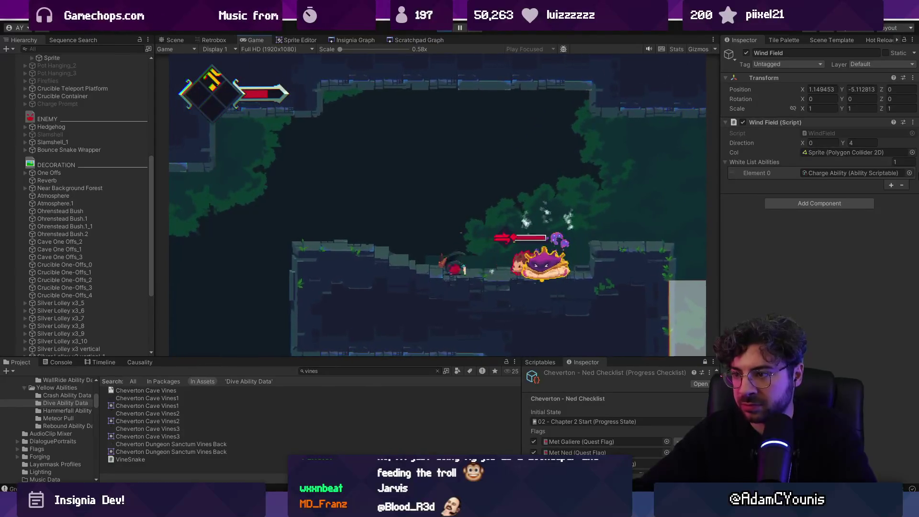
key("Right")
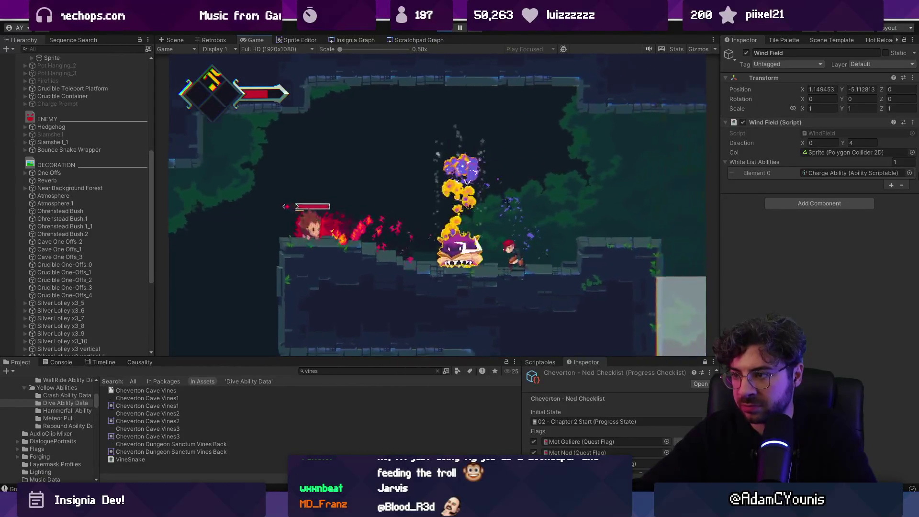
Slash through the purple enemy with big attacks and climb the ledge.
key("Right")
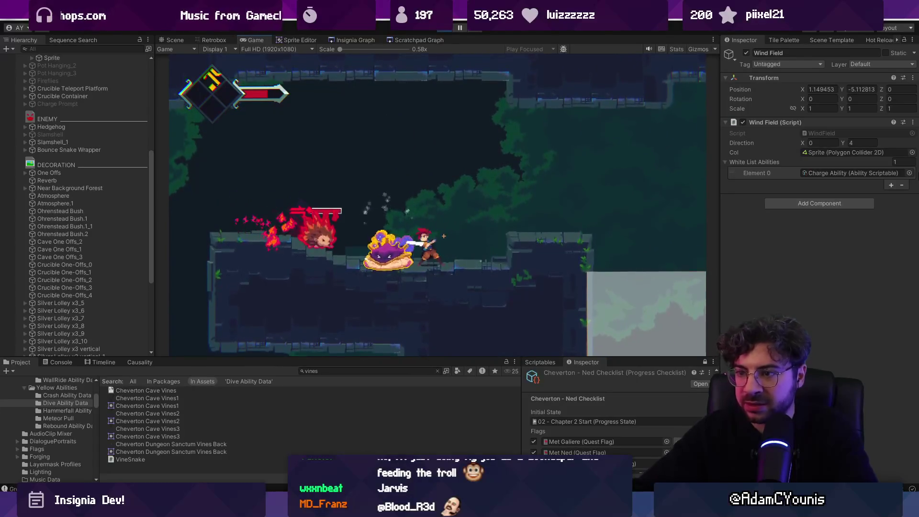
key("Right")
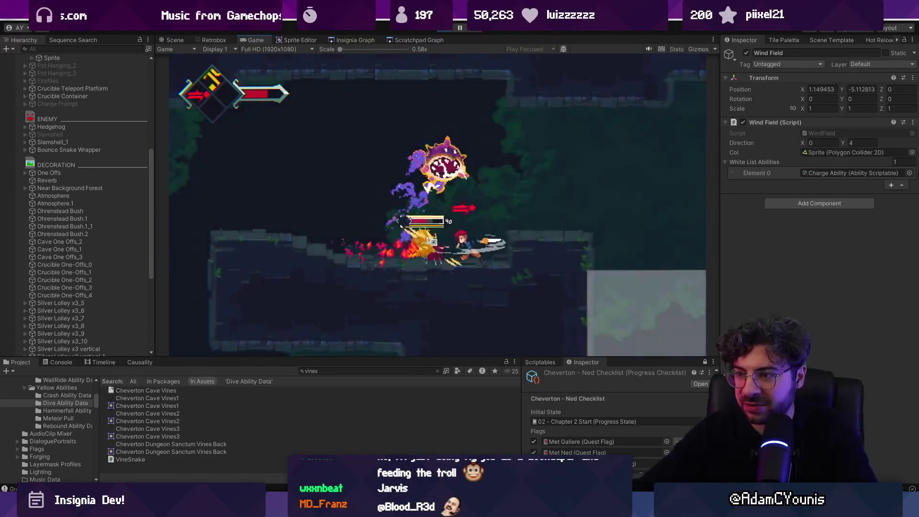
key("x")
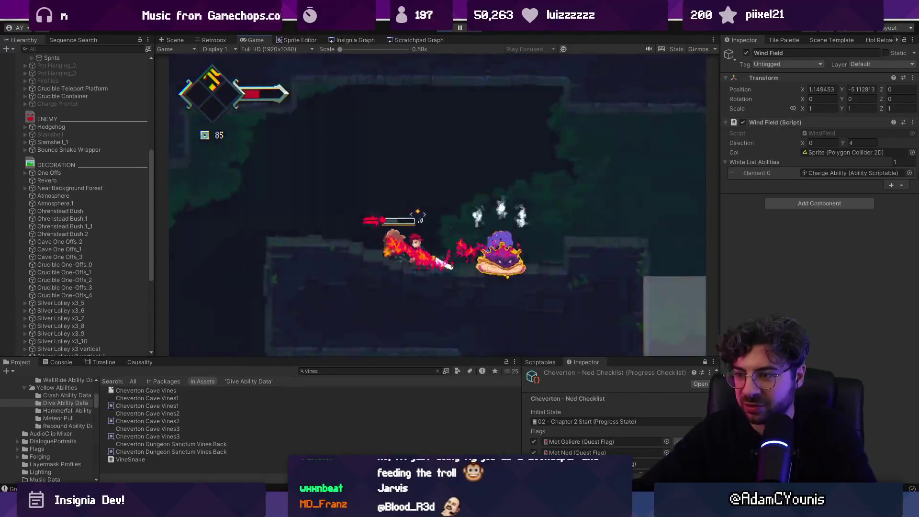
key("Right")
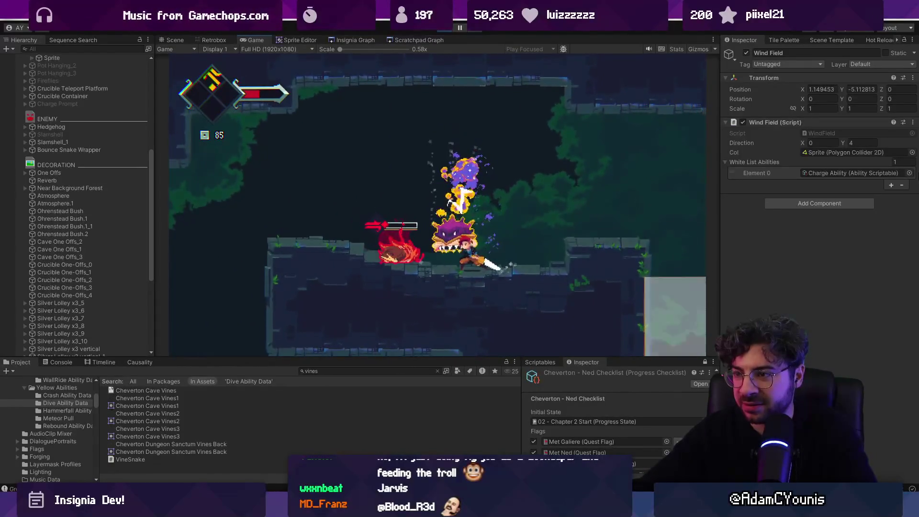
key("x")
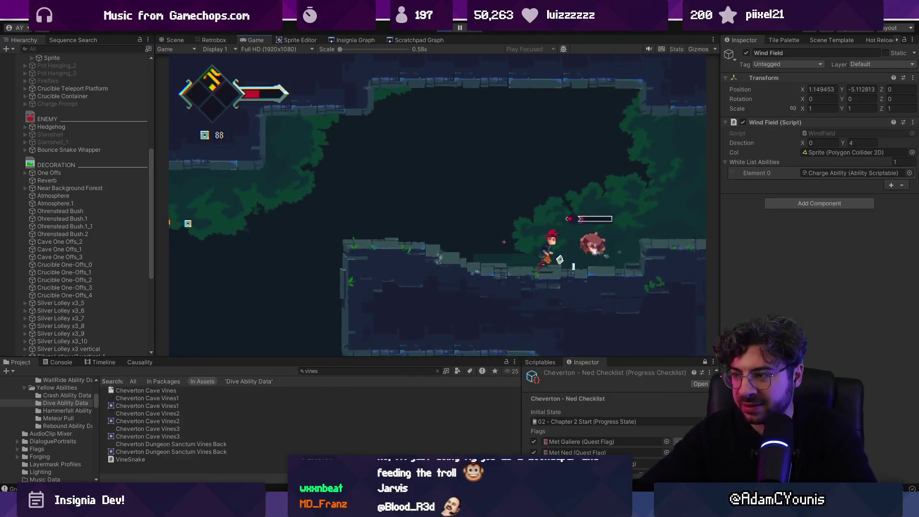
key("x")
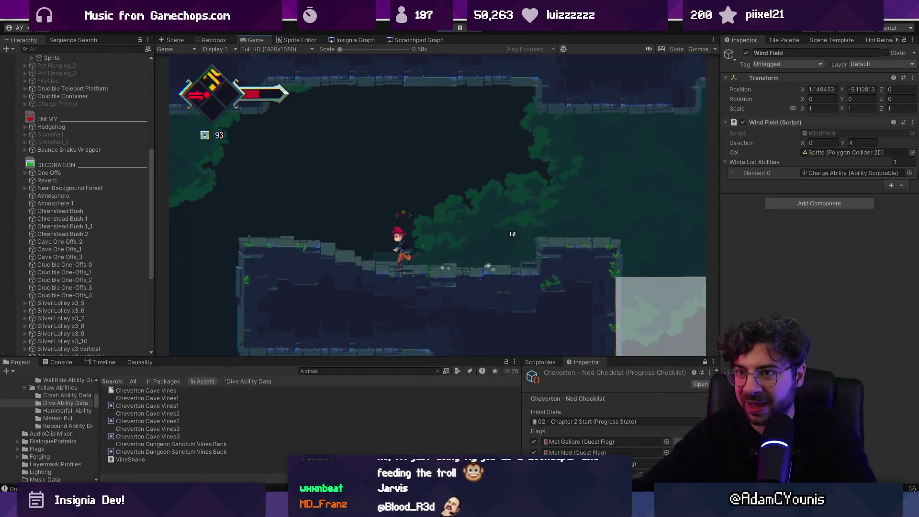
key("Right")
key("space")
key("x")
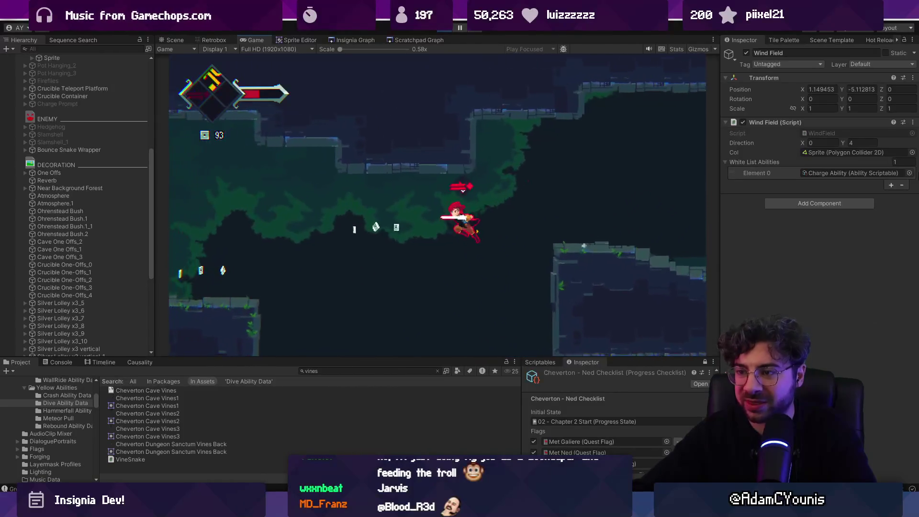
key("x")
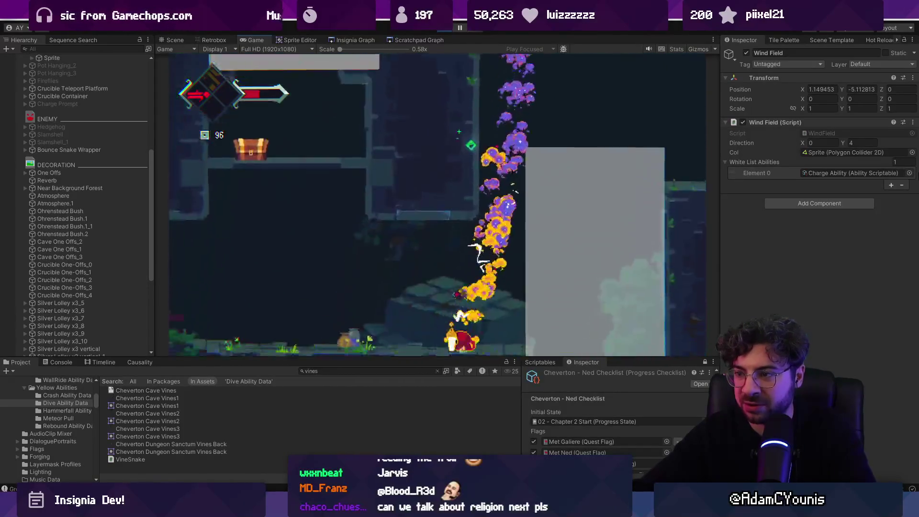
Ride the wind field, slash the snake enemy, dive-attack, then stop the playtest.
key("Right")
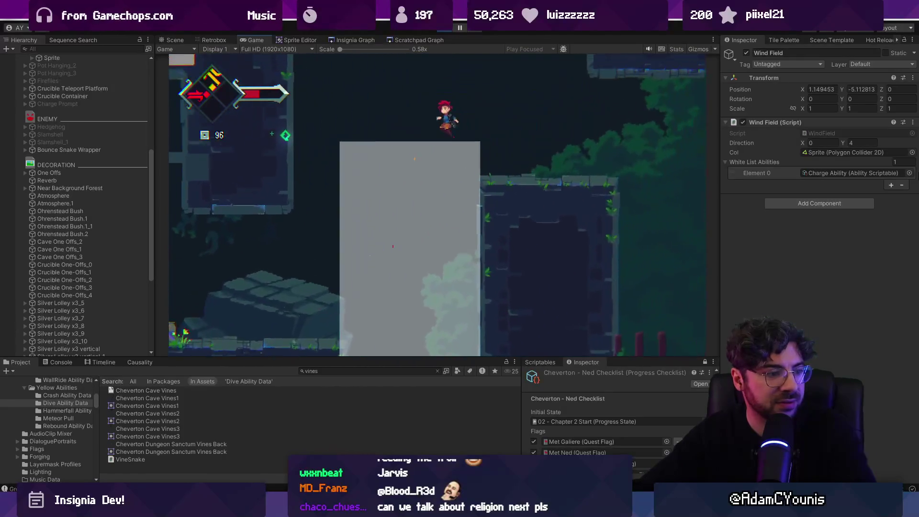
key("x")
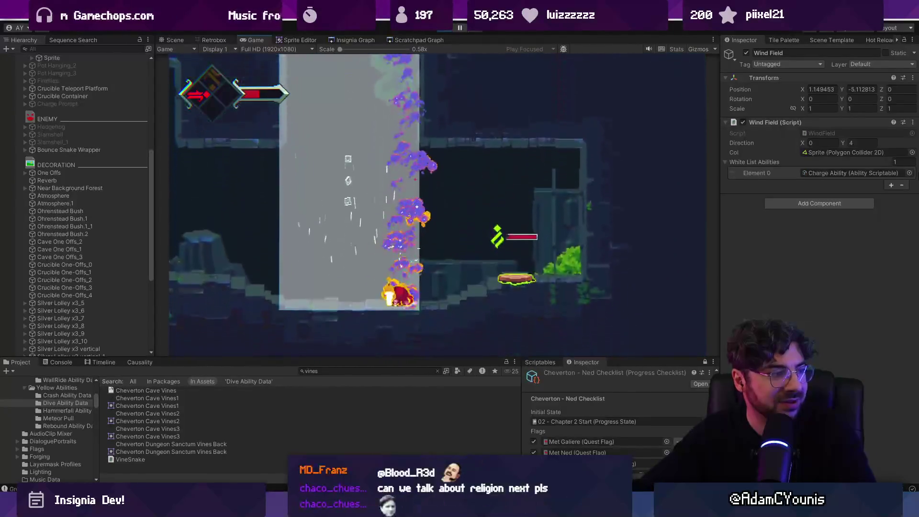
key("Right")
key("z")
key("z")
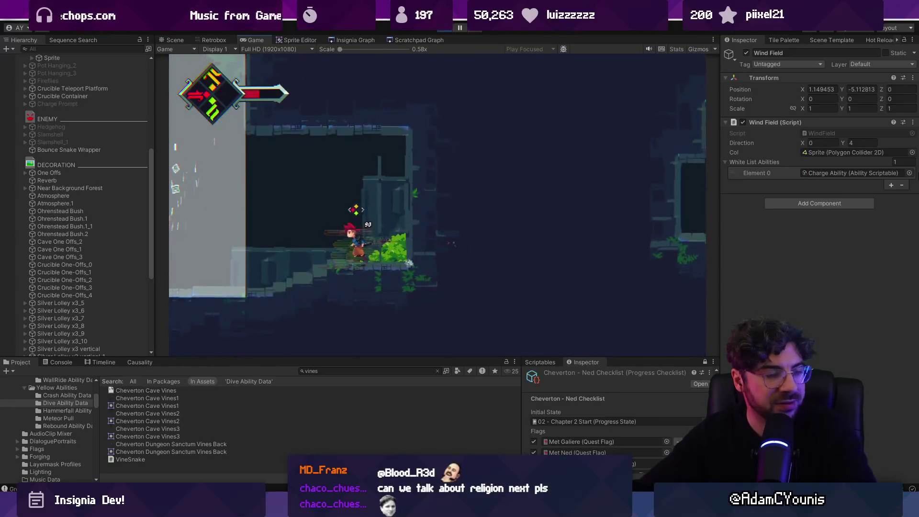
key("Left")
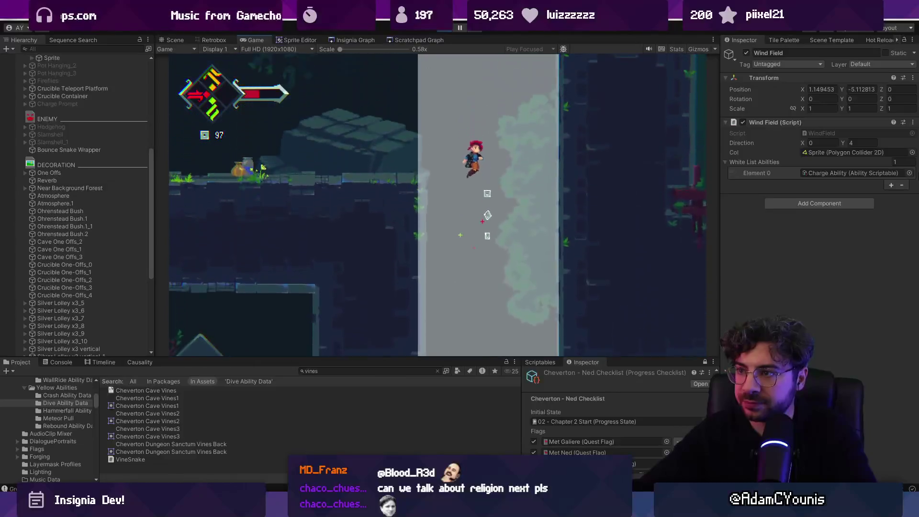
key("Down")
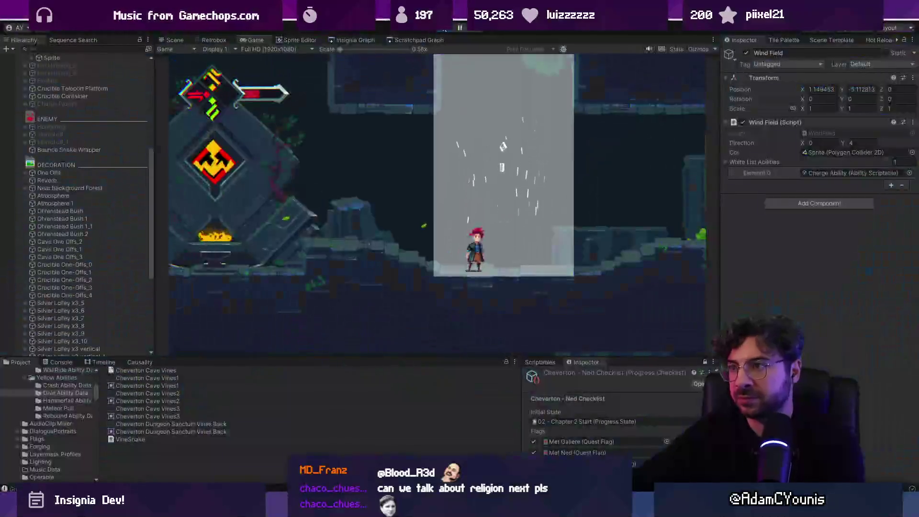
left_click(444, 29)
scroll(388, 285, "up", 2)
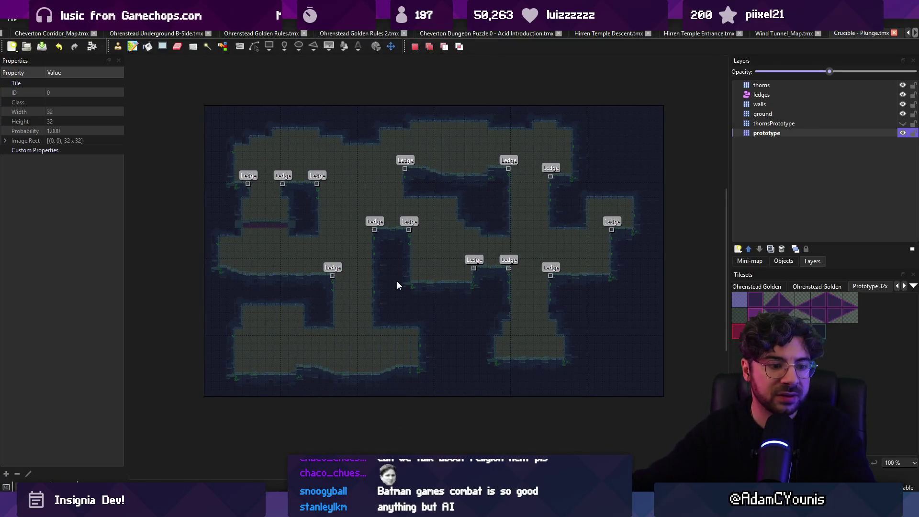
scroll(398, 285, "right", 2)
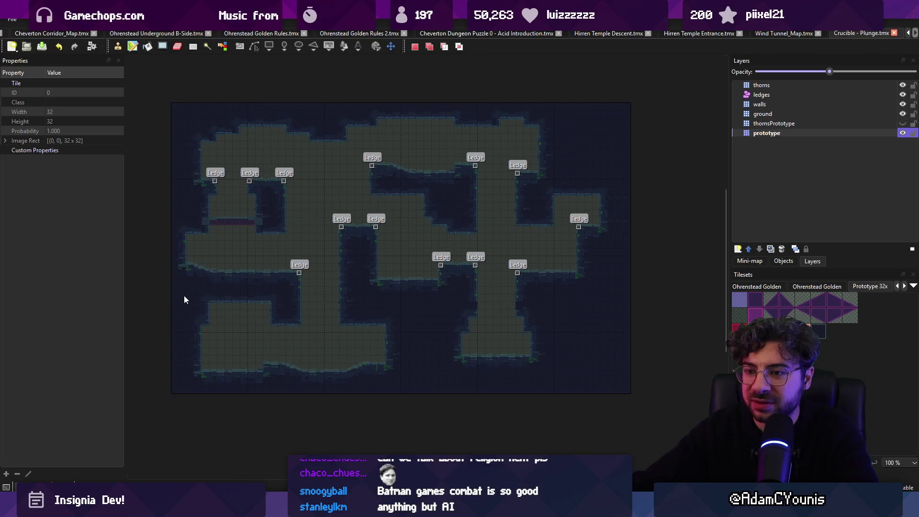
left_click_drag(184, 299, 607, 379)
key("ctrl+c")
key("ctrl+v")
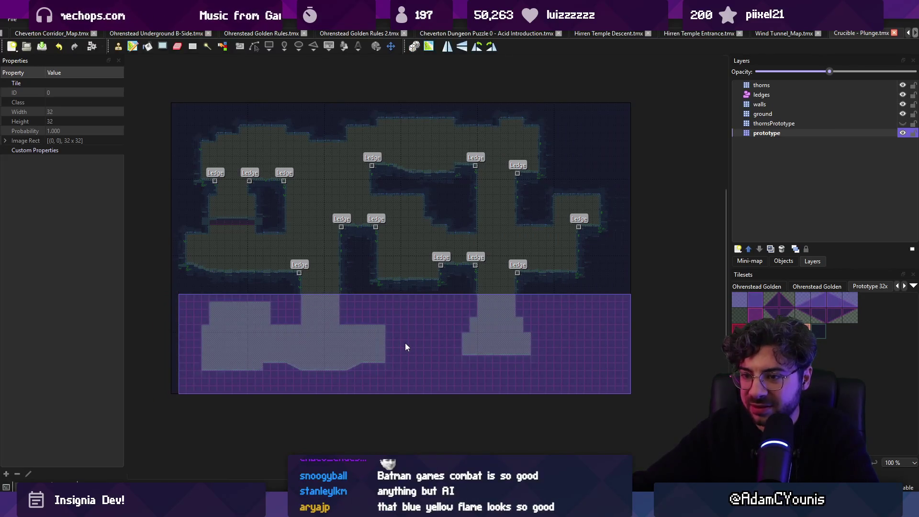
left_click(405, 343)
key("Escape")
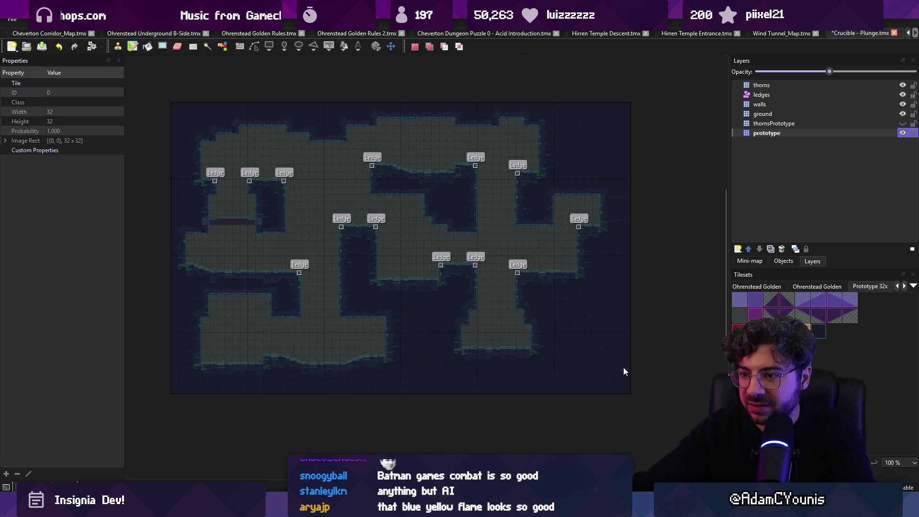
mouse_move(463, 110)
left_mouse_down()
mouse_move(561, 273)
mouse_move(623, 401)
left_mouse_up()
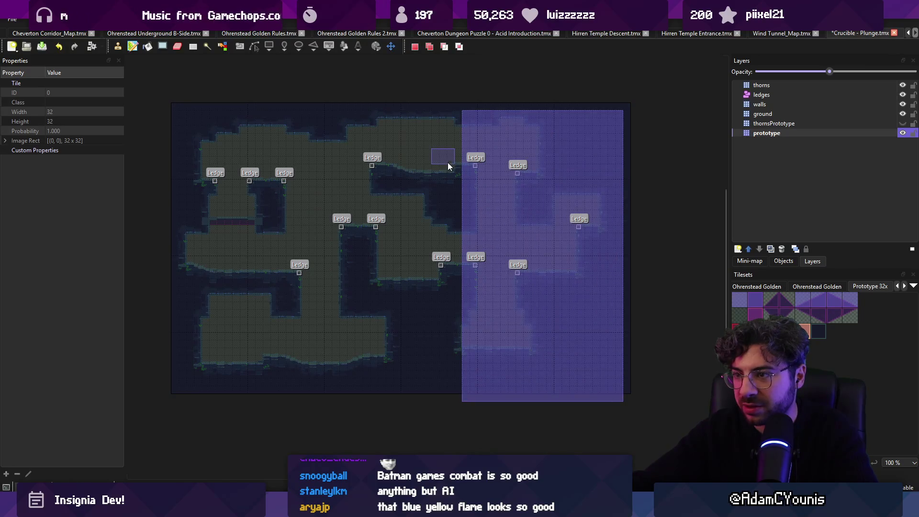
key("ctrl+z")
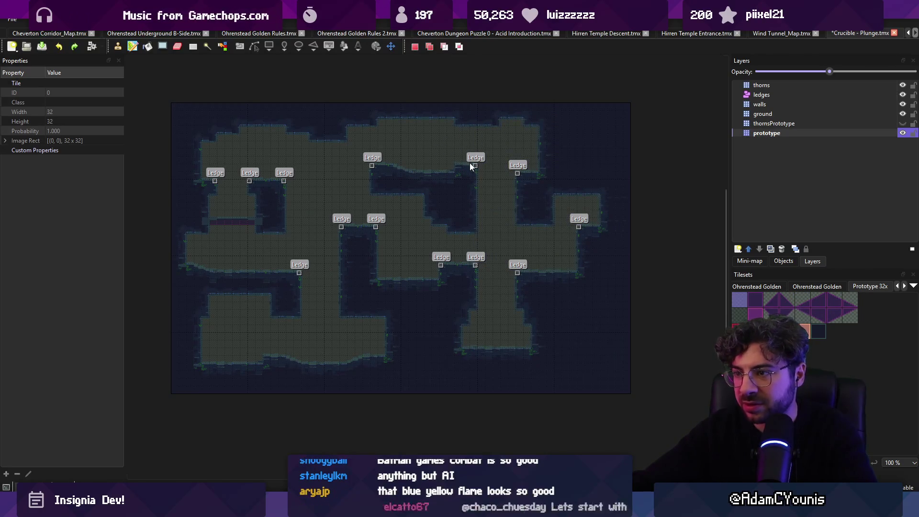
scroll(397, 159, "up", 2)
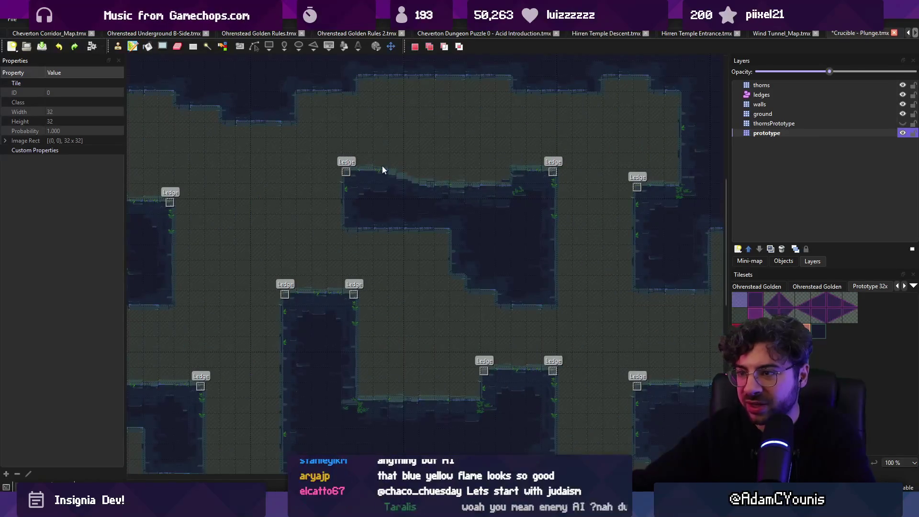
scroll(379, 170, "down", 1)
left_click_drag(351, 174, 425, 217)
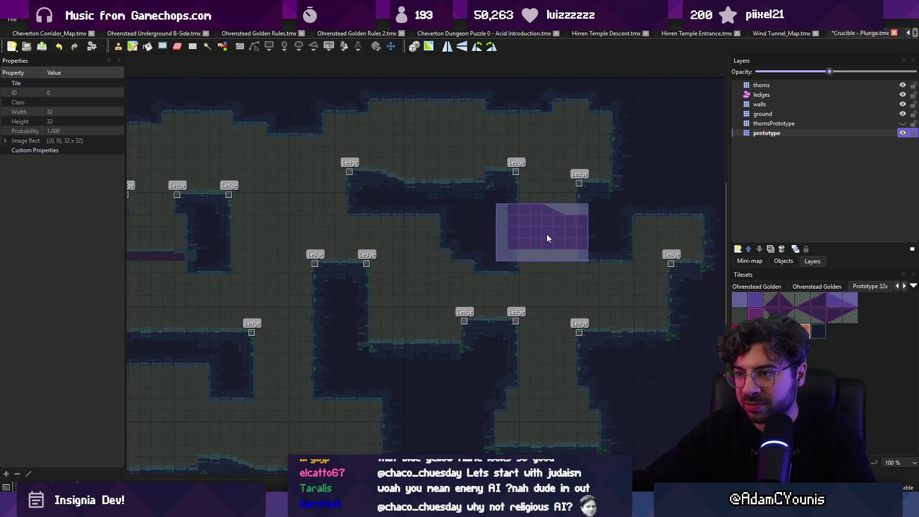
scroll(536, 230, "down", 3)
key("r")
left_click_drag(384, 315, 489, 368)
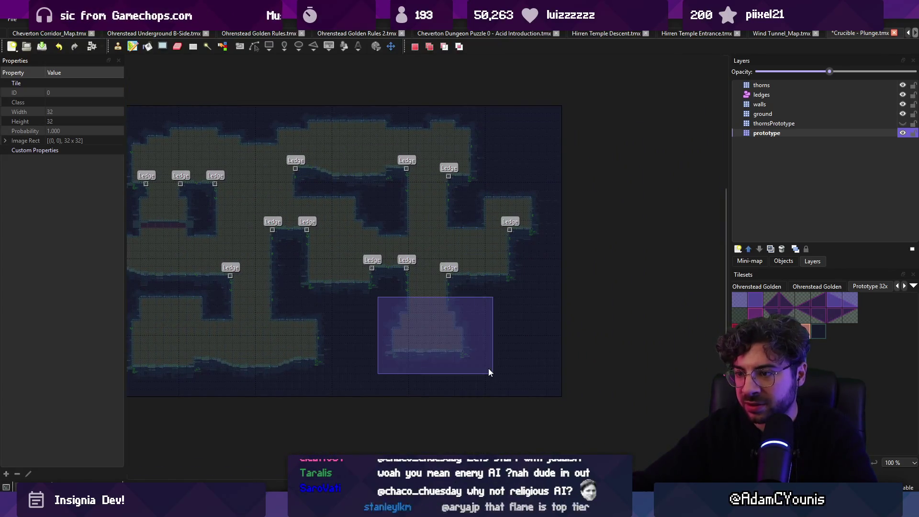
left_click(432, 335)
left_click_drag(472, 185, 536, 262)
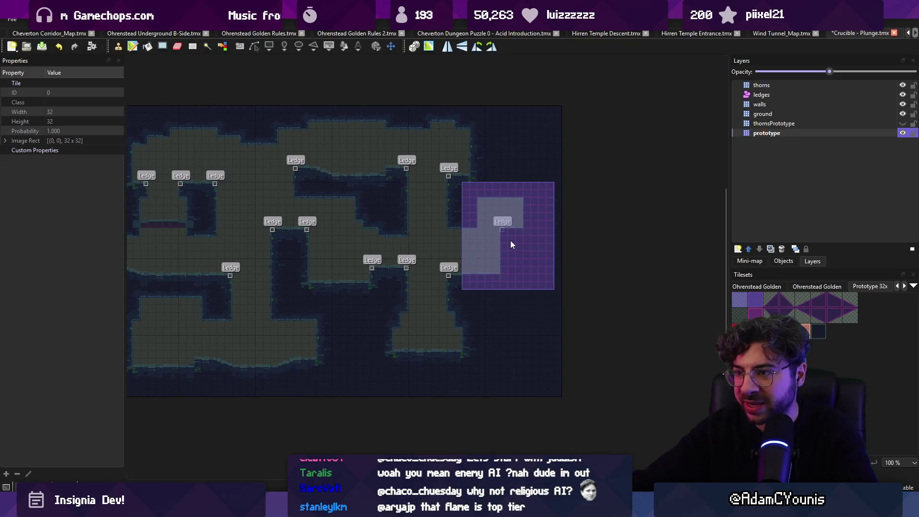
left_click(510, 244)
key("r")
mouse_move(379, 358)
left_mouse_down()
mouse_move(441, 346)
mouse_move(456, 323)
left_mouse_up()
scroll(206, 293, "up", 1)
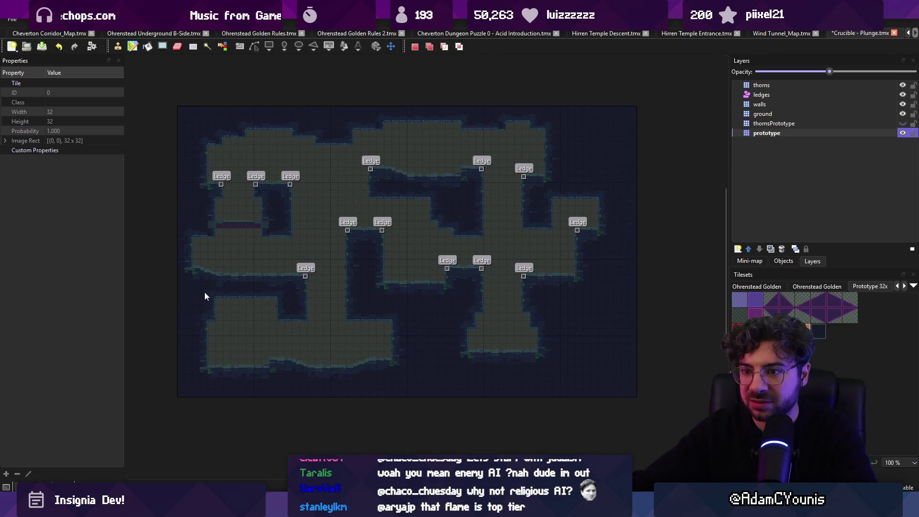
Copy and paste a three-tile strip below a Ledge, then undo it.
left_click_drag(282, 288, 257, 288)
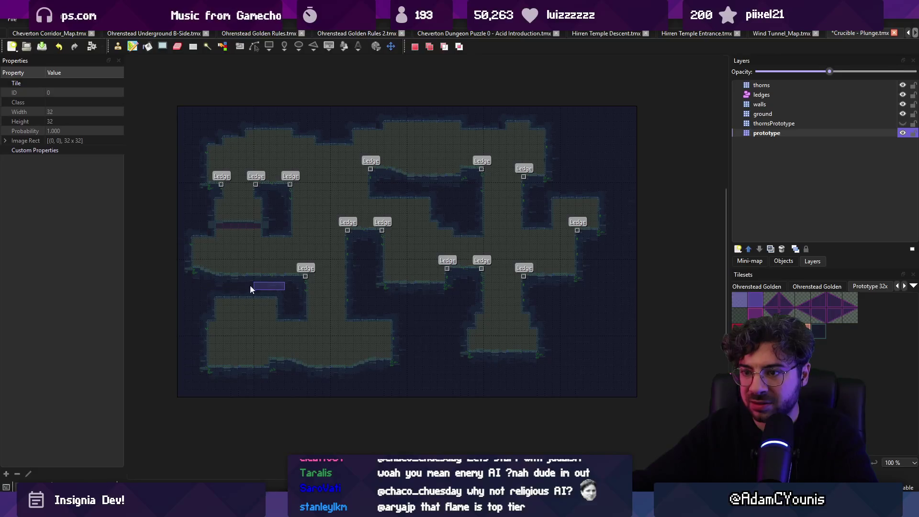
key("ctrl+x")
key("ctrl+v")
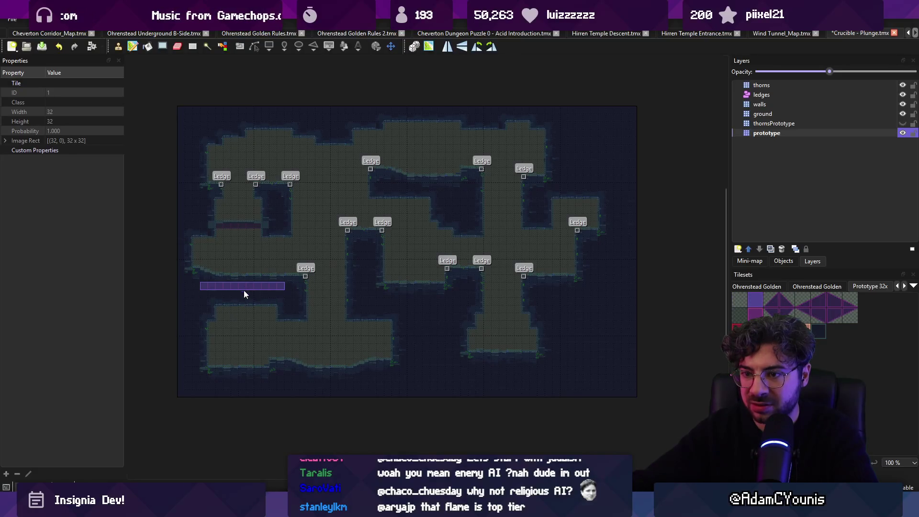
key("ctrl+z")
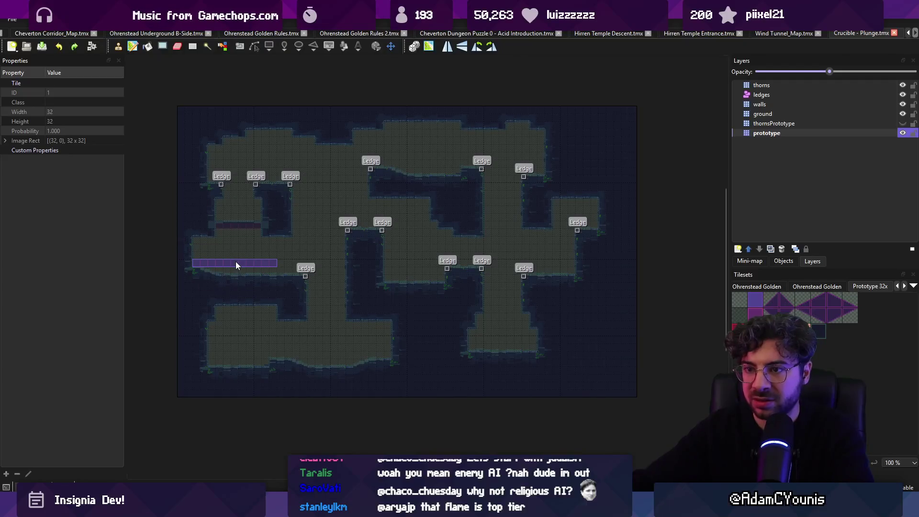
key("Escape")
Stamp a copy of the left-edge tile column slightly further right and pick a single-tile brush.
mouse_move(183, 121)
left_mouse_down()
mouse_move(223, 323)
mouse_move(226, 393)
left_mouse_up()
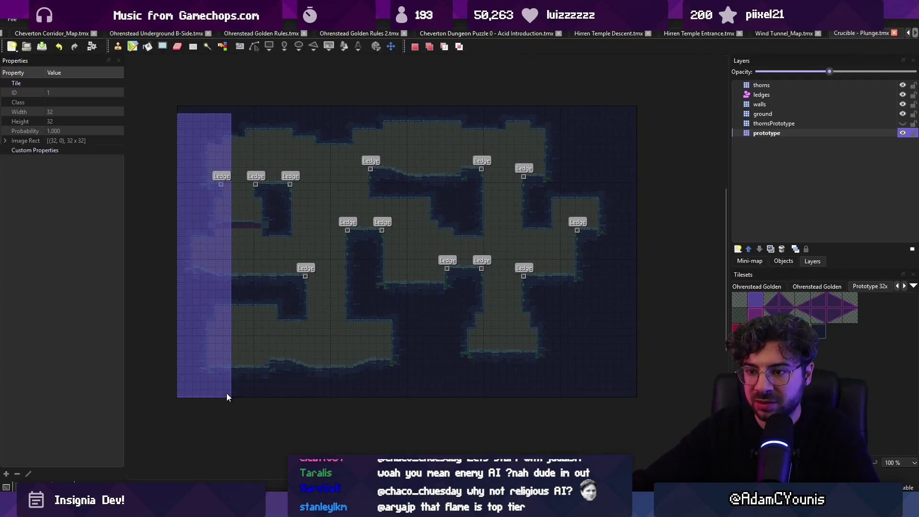
key("ctrl+c")
key("ctrl+v")
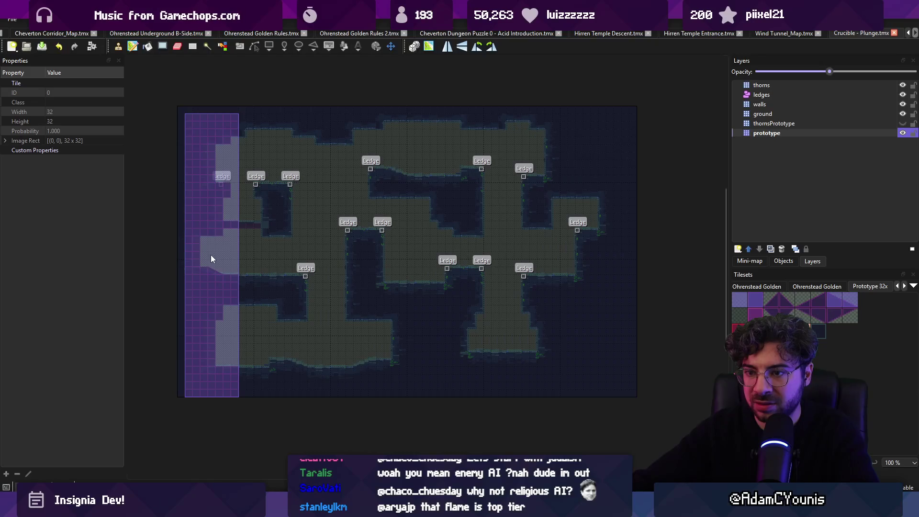
left_click(202, 256)
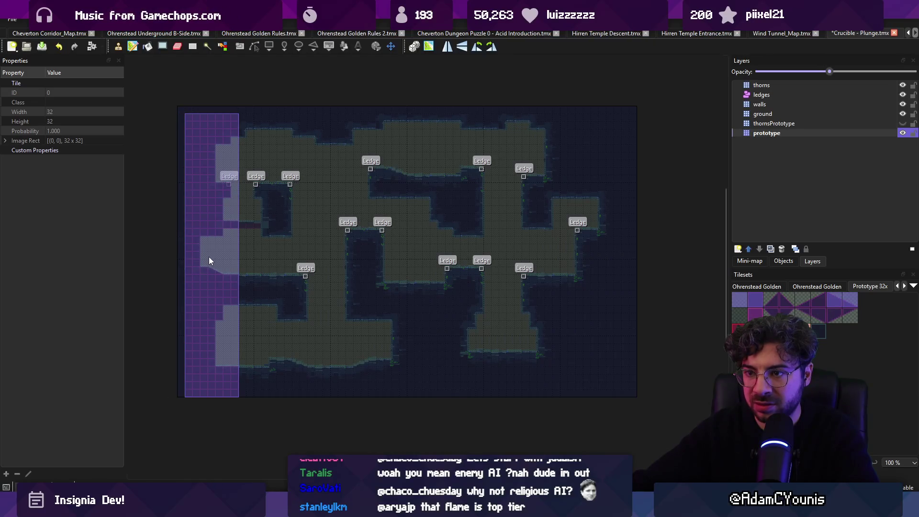
right_click(242, 197)
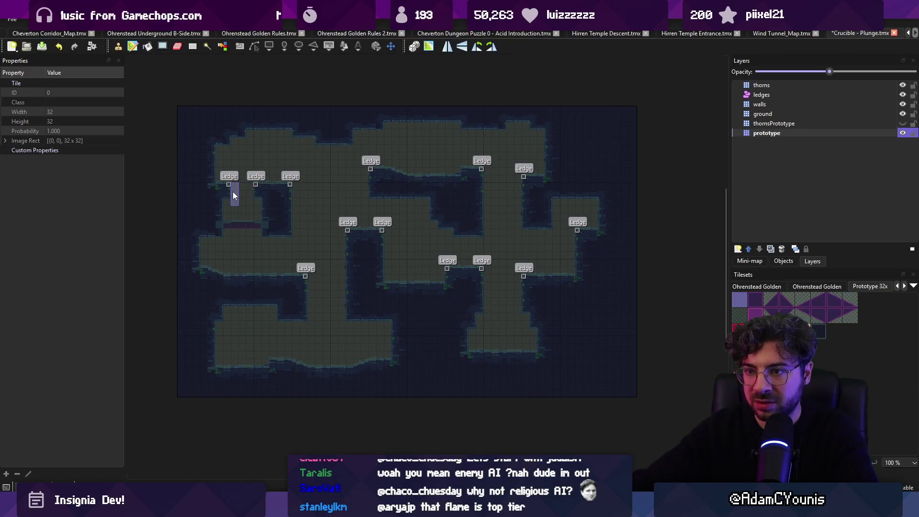
key("r")
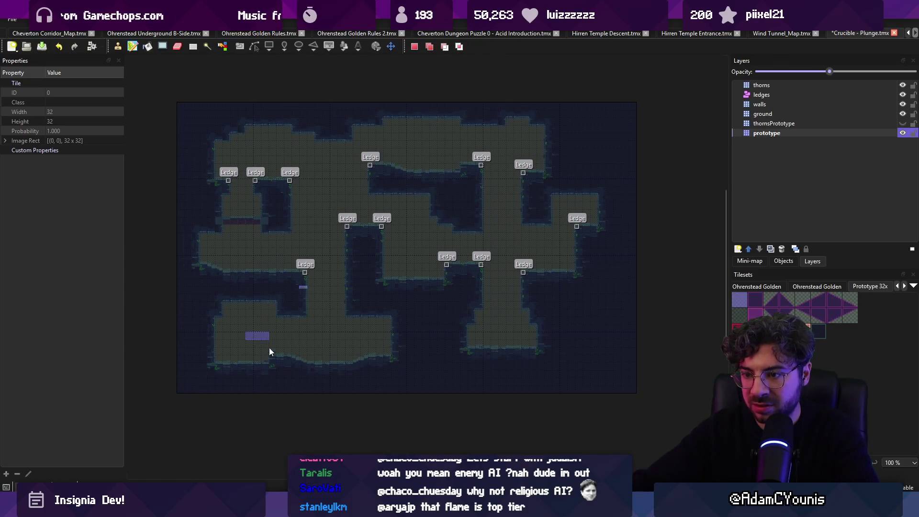
key("b")
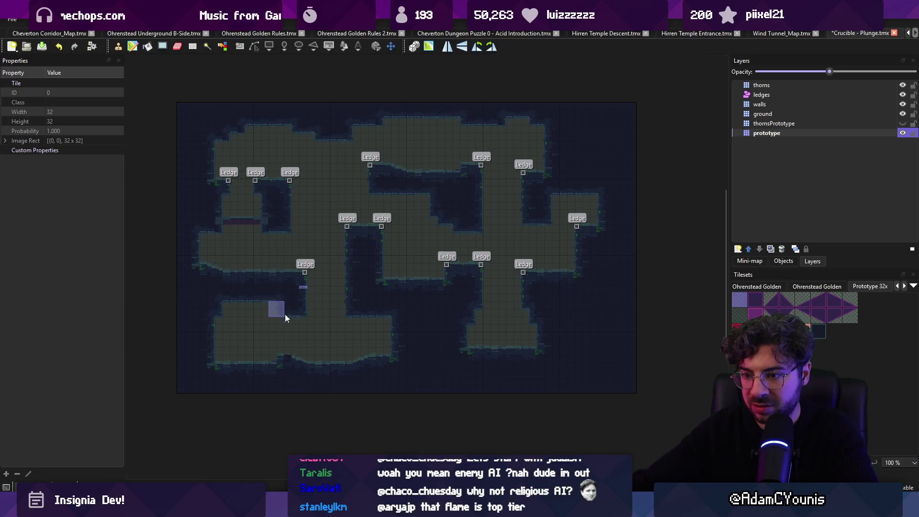
Save the Crucible - Plunge map and select the whole cave map area.
key("ctrl+s")
key("r")
scroll(314, 330, "up", 1)
scroll(334, 344, "right", 1)
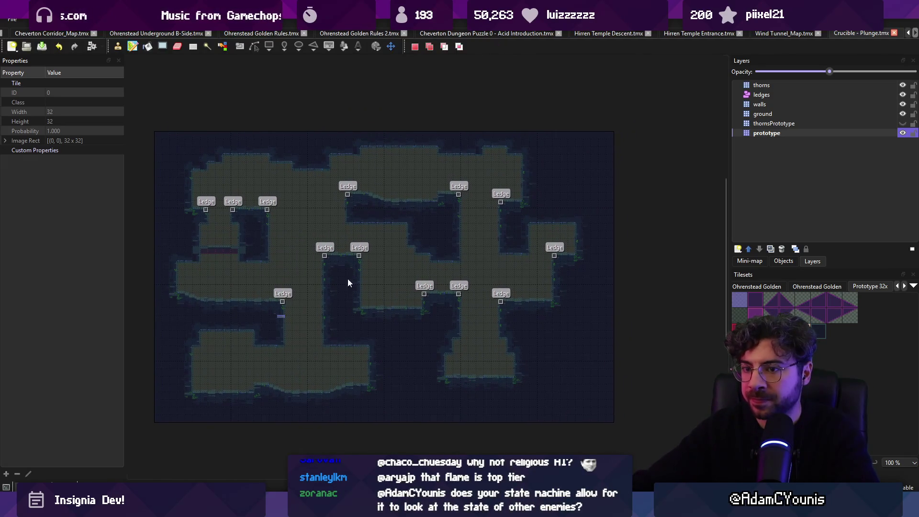
mouse_move(165, 141)
left_mouse_down()
mouse_move(248, 205)
mouse_move(589, 409)
left_mouse_up()
Fill the selected area with prototype tiles, autocrop the map, and save it.
left_click(60, 19)
mouse_move(122, 20)
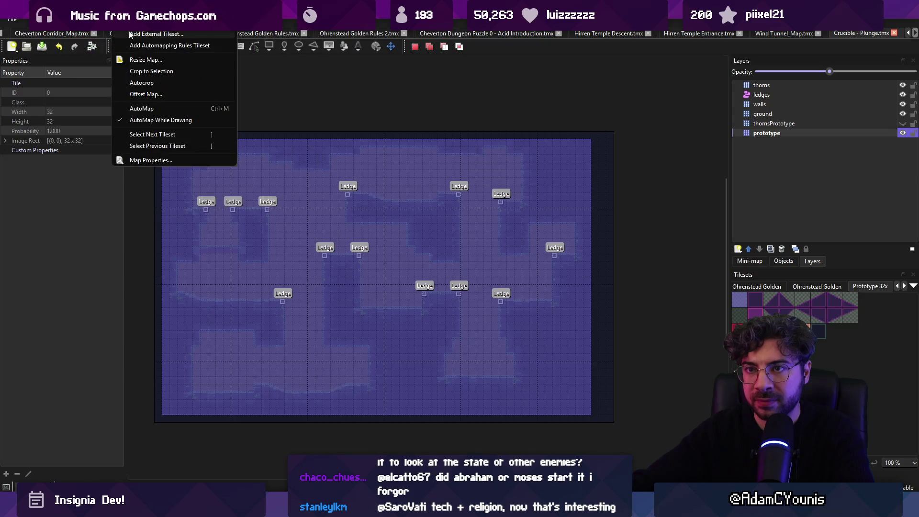
left_click(164, 85)
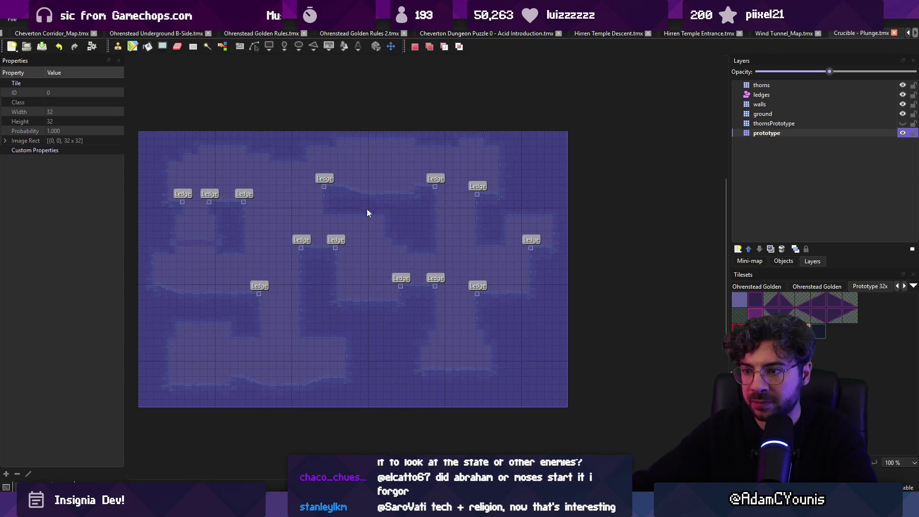
key("ctrl+v")
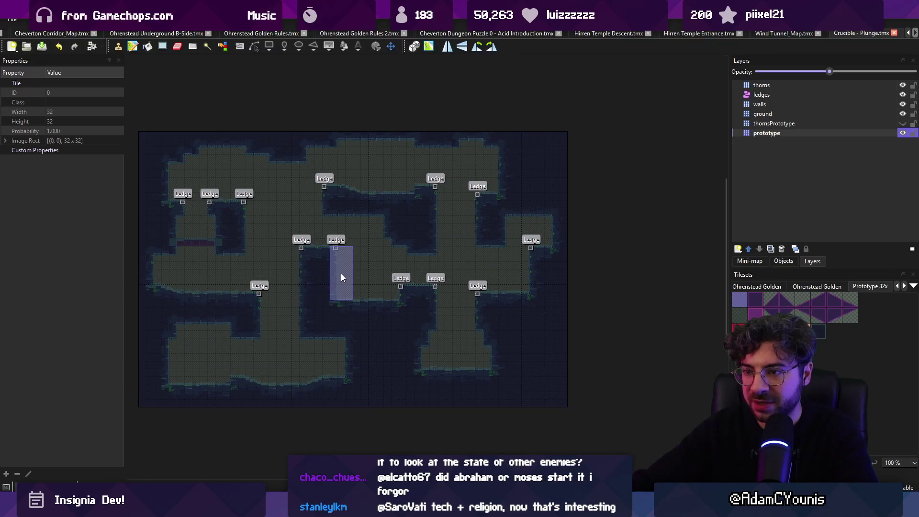
left_click(341, 277)
key("ctrl+z")
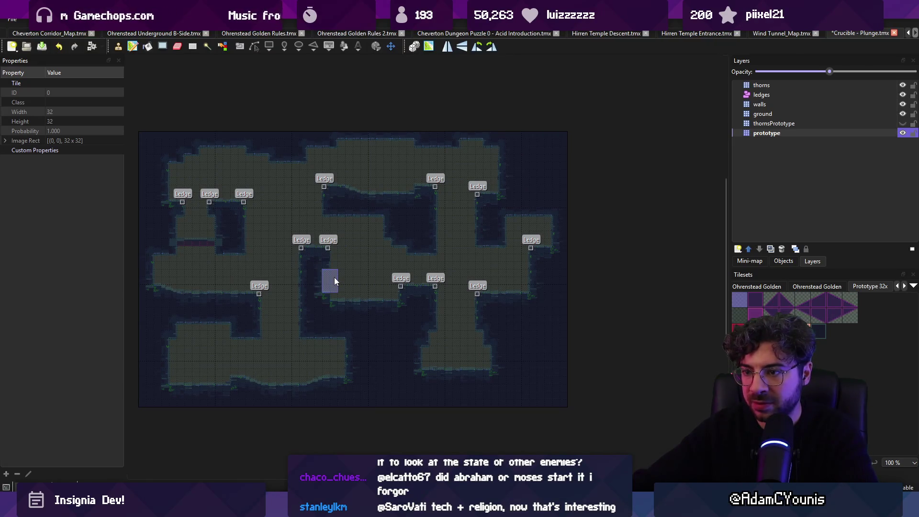
key("ctrl+s")
Paint a diagonal prototype tile near a ledge and a five-tile top-edge strip, then save.
left_click(785, 316)
left_click(324, 271)
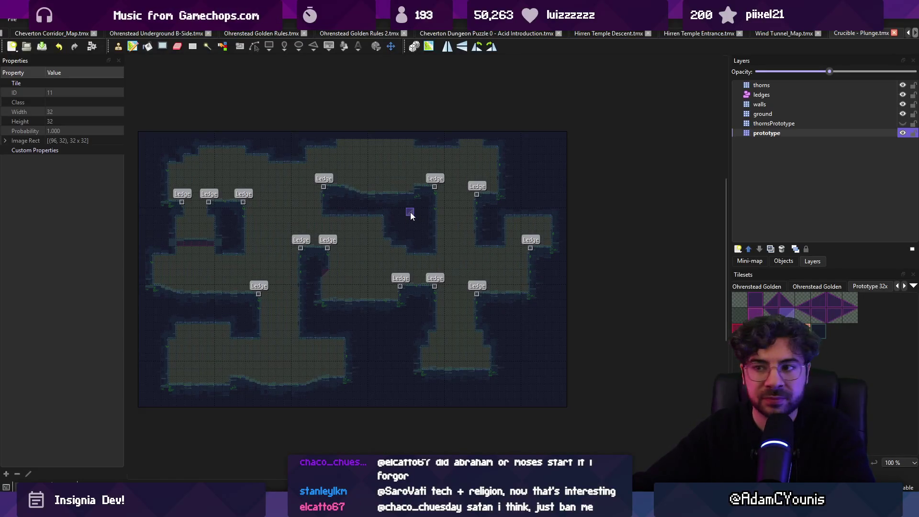
left_click_drag(334, 135, 395, 138)
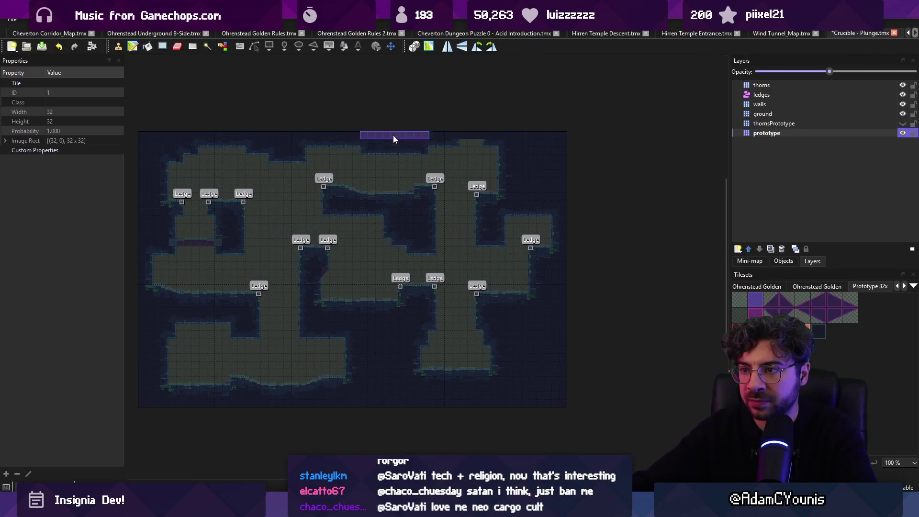
key("ctrl+s")
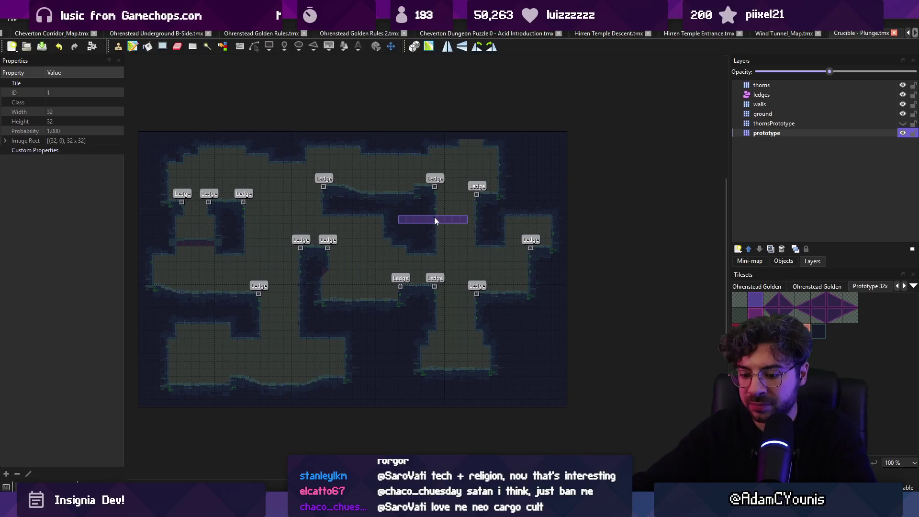
Lower the re-imported map slightly in Unity, then resave in Tiled and return to Unity.
key("alt+Tab")
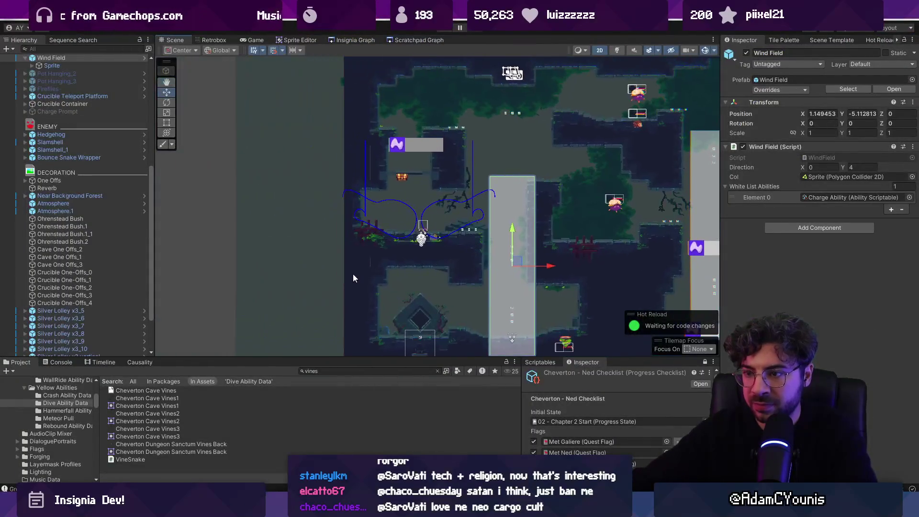
left_click_drag(398, 135, 347, 167)
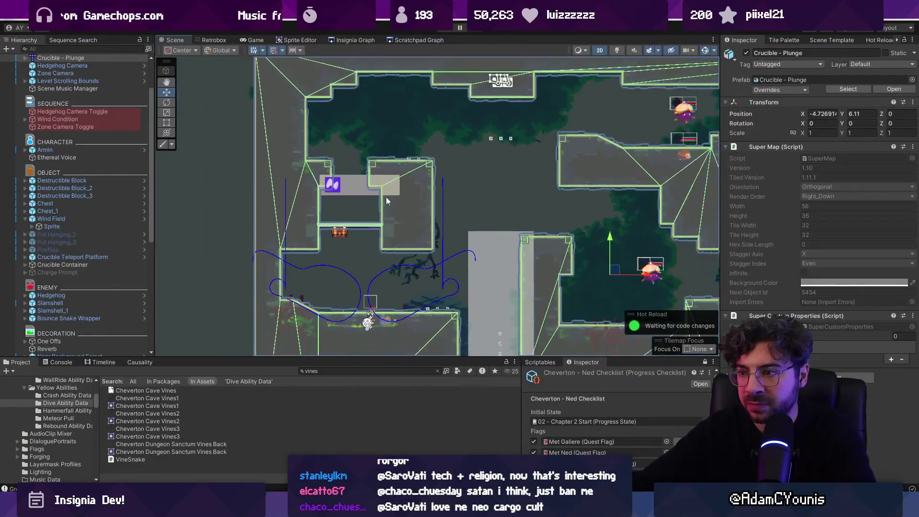
left_click_drag(611, 237, 612, 252)
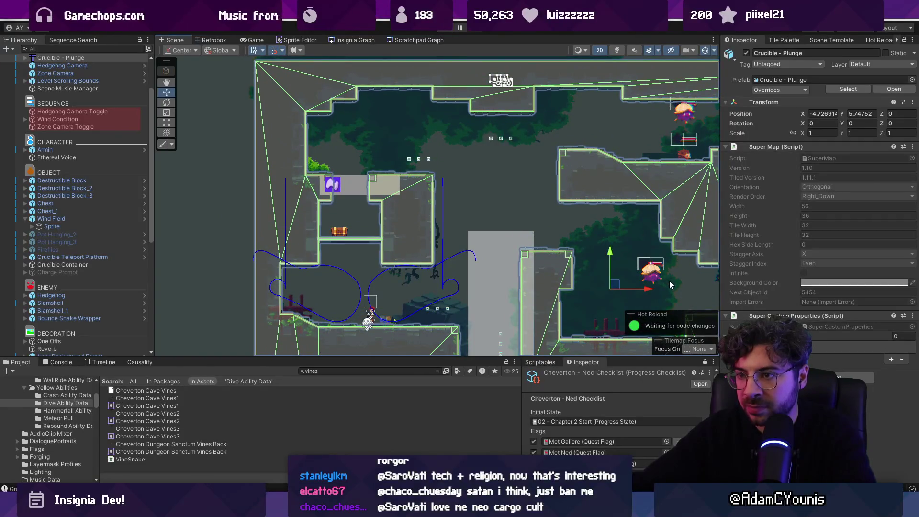
mouse_move(649, 291)
left_mouse_down()
mouse_move(552, 263)
mouse_move(504, 266)
mouse_move(506, 287)
left_mouse_up()
key("alt+Tab")
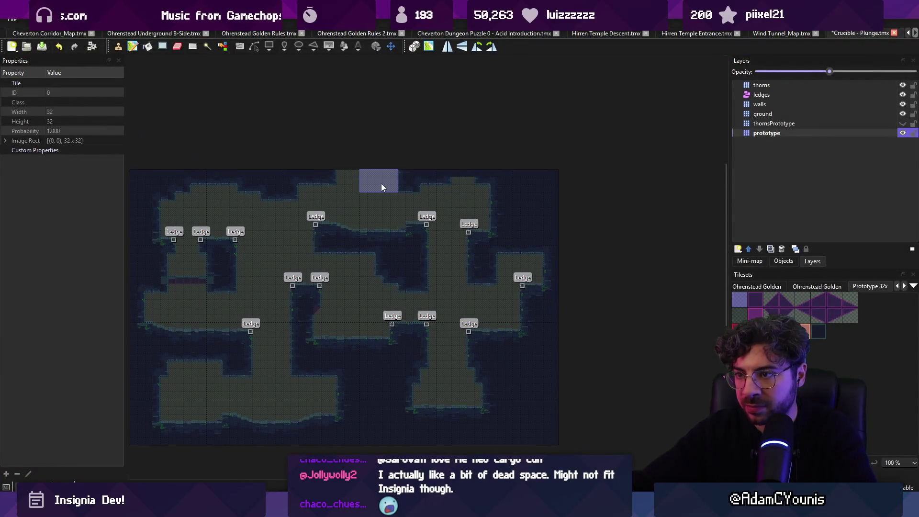
key("ctrl+s")
key("alt+Tab")
scroll(373, 228, "down", 4)
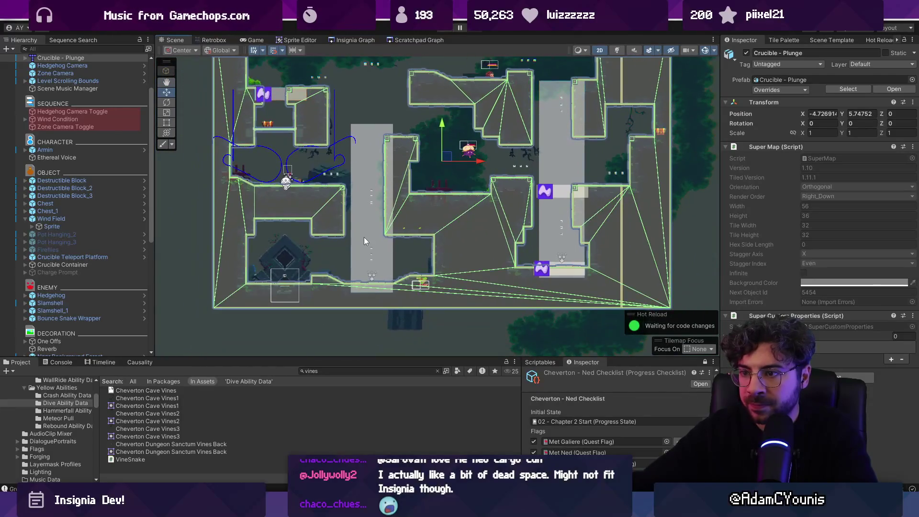
Shift the left and right wind field columns slightly left.
left_click(365, 239)
mouse_move(410, 210)
left_mouse_down()
mouse_move(400, 211)
mouse_move(402, 226)
left_mouse_up()
left_click(372, 197)
left_click(551, 202)
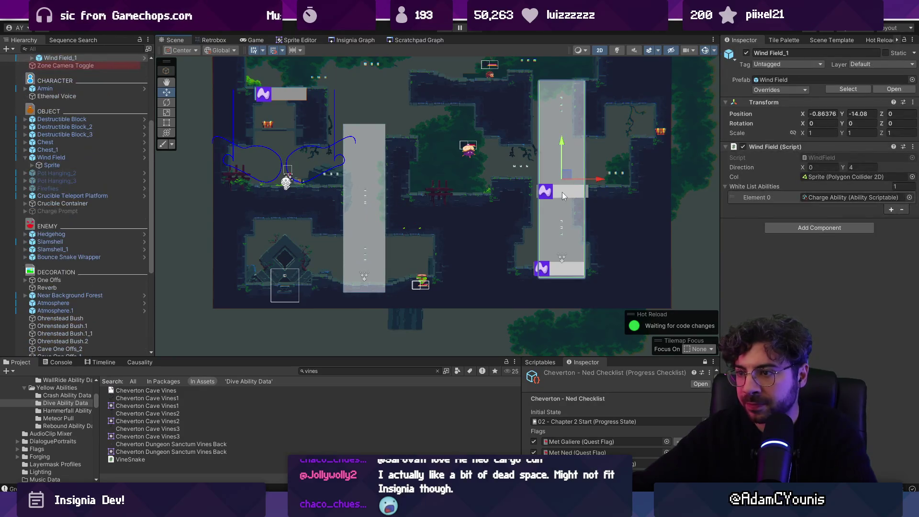
scroll(98, 134, "up", 5)
mouse_move(525, 292)
left_mouse_down()
mouse_move(550, 268)
mouse_move(598, 64)
mouse_move(601, 75)
left_mouse_up()
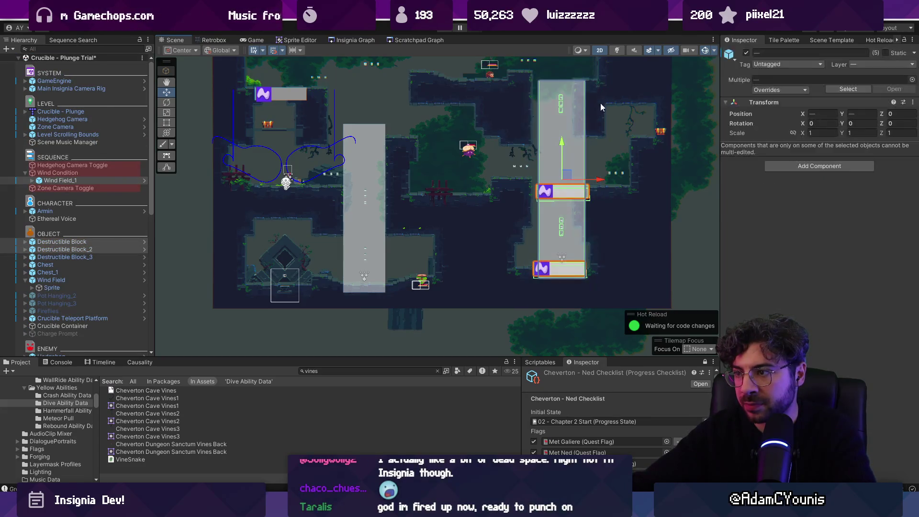
left_click_drag(601, 180, 504, 197)
Move the chest about a tile left and nudge a silver lolly pickup left.
left_click(563, 152)
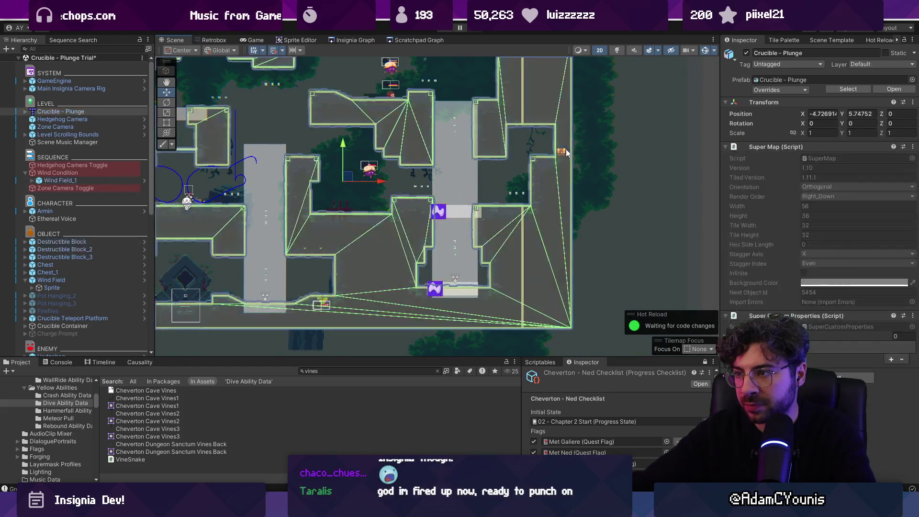
left_click(563, 152)
left_click_drag(603, 153, 586, 153)
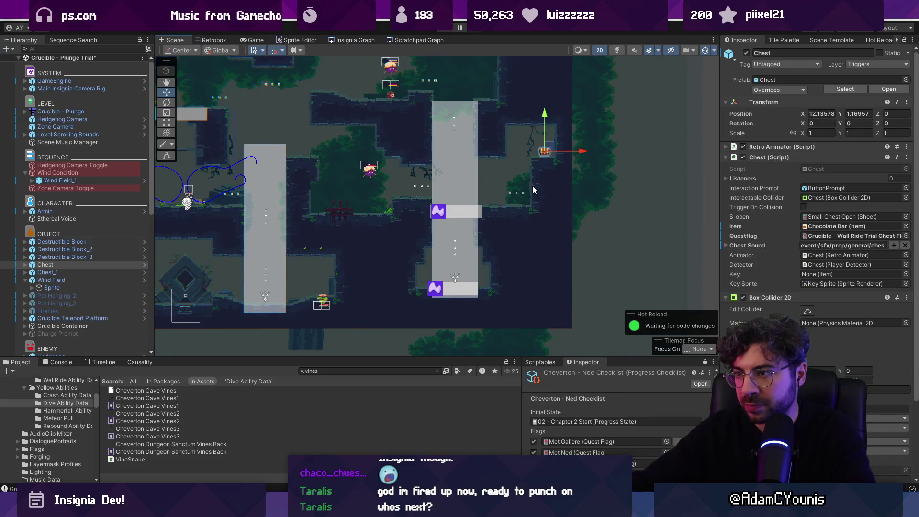
scroll(513, 194, "up", 2)
left_click(515, 195)
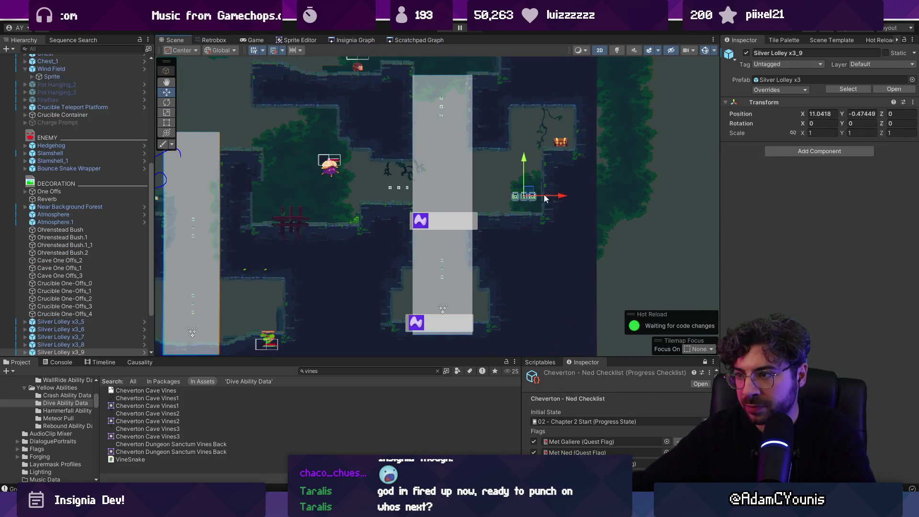
left_click(409, 188)
mouse_move(415, 187)
left_mouse_down()
mouse_move(407, 187)
mouse_move(409, 168)
left_mouse_up()
Check the Slamshell and Bounce Snake enemies, then raise the Crucible forge and shift it left.
left_click(421, 176)
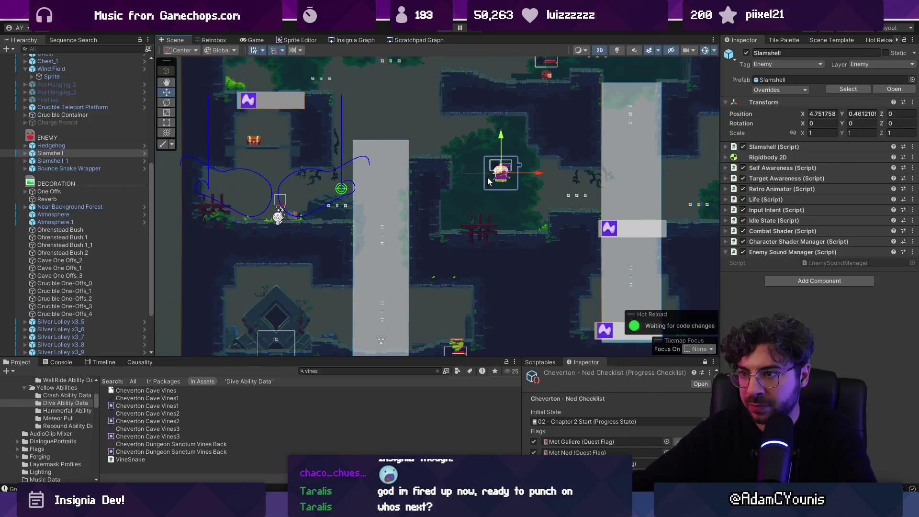
scroll(399, 170, "down", 3)
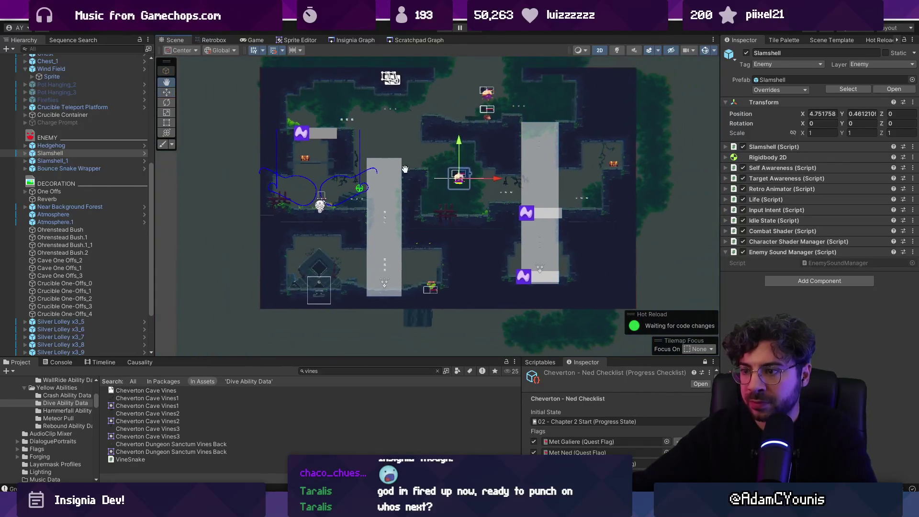
scroll(421, 311, "up", 3)
left_click(429, 295)
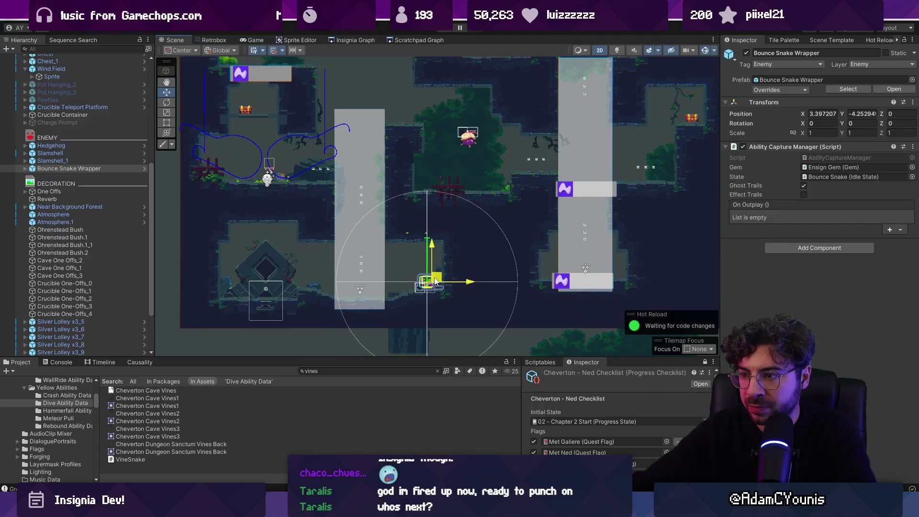
scroll(271, 291, "up", 2)
left_click(271, 291)
left_click_drag(272, 290, 267, 256)
left_click_drag(297, 288, 291, 287)
left_click_drag(260, 253, 260, 249)
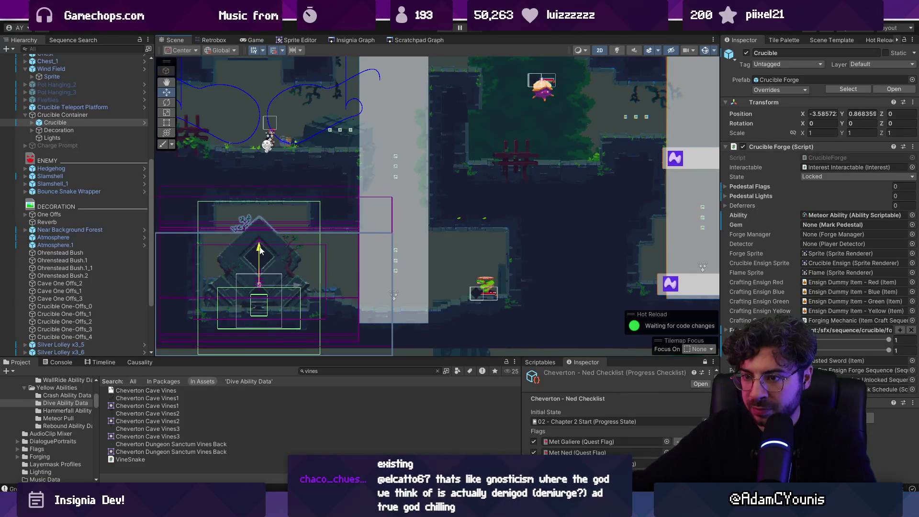
Move the cave decoration piece left and nudge another silver lolly pickup left.
scroll(328, 246, "down", 1)
left_click(496, 211)
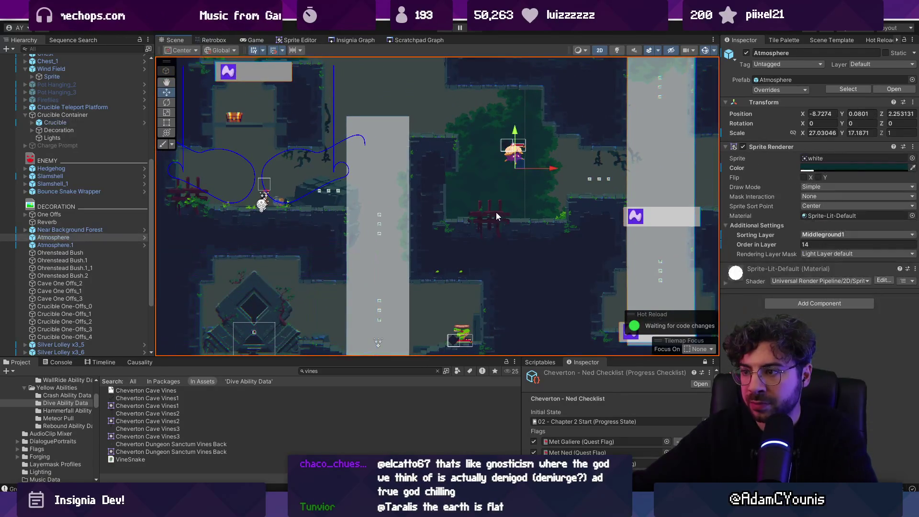
left_click_drag(497, 219, 454, 221)
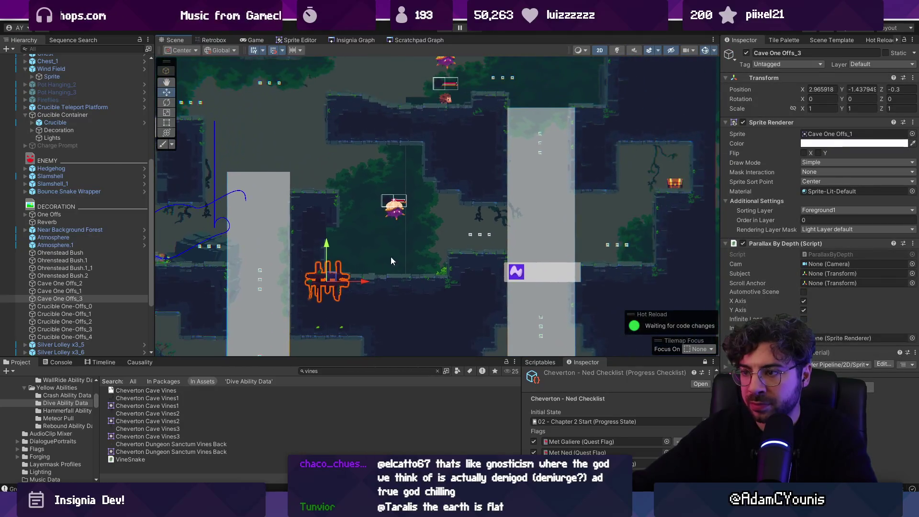
left_click(489, 176)
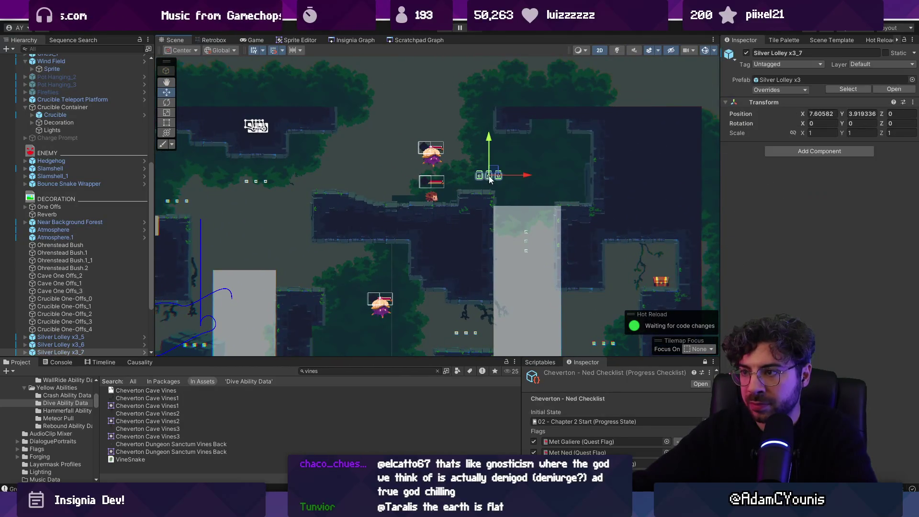
left_click_drag(507, 178, 499, 178)
left_click(256, 182)
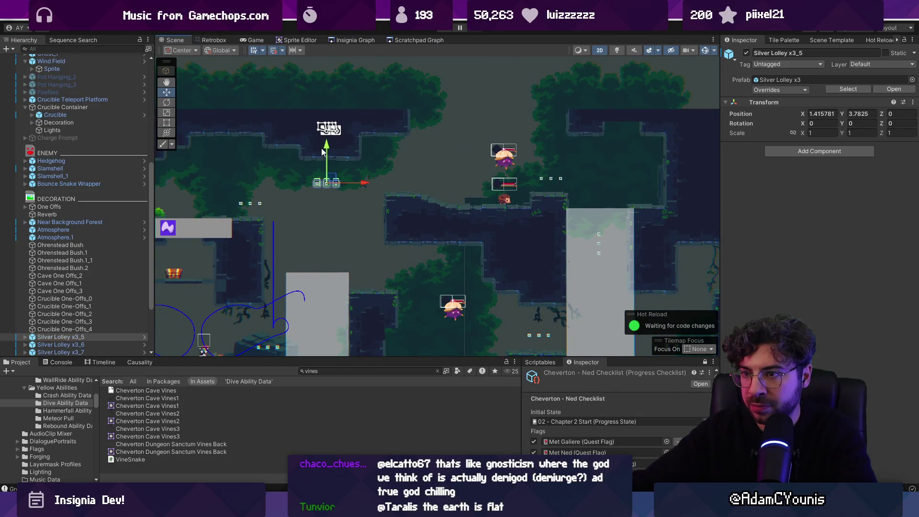
left_click_drag(249, 202, 332, 203)
left_click(308, 200)
Move the second chest slightly left and shift the Hedgehog left to about 4.67, 3.41.
left_click(250, 269)
left_click_drag(251, 269, 241, 269)
left_click(210, 211)
left_click(211, 211)
scroll(286, 212, "down", 3)
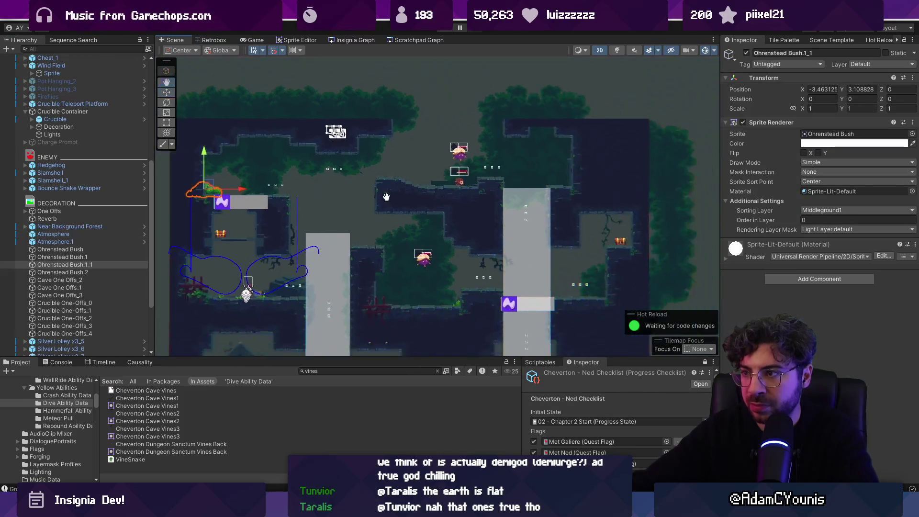
left_click(448, 203)
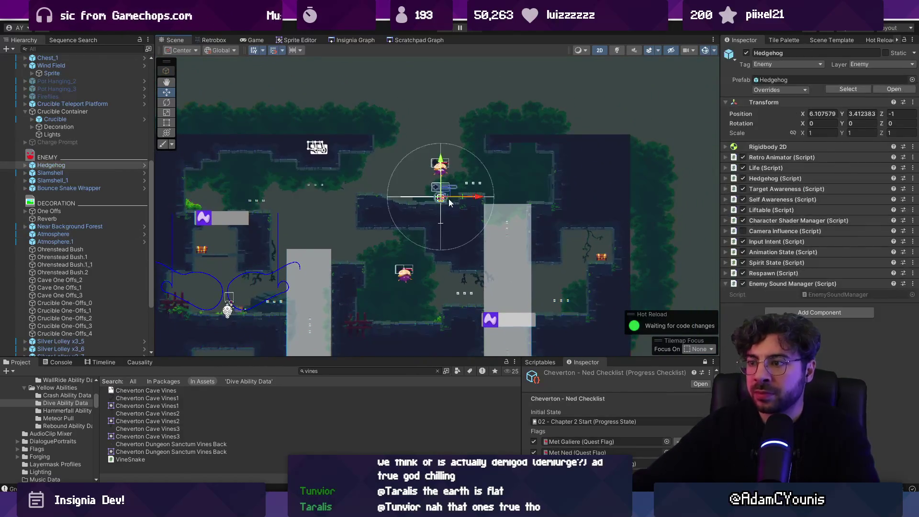
mouse_move(472, 200)
left_mouse_down()
mouse_move(422, 200)
mouse_move(435, 200)
left_mouse_up()
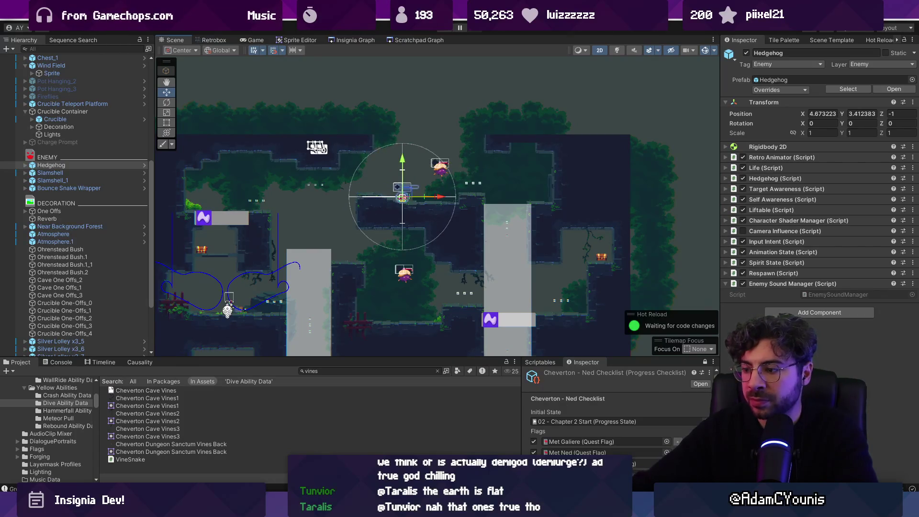
Undo the last ground-tile edits in Tiled, then move the Hedgehog further left to about 3.97, 3.41.
key("alt+Tab")
scroll(340, 217, "up", 3)
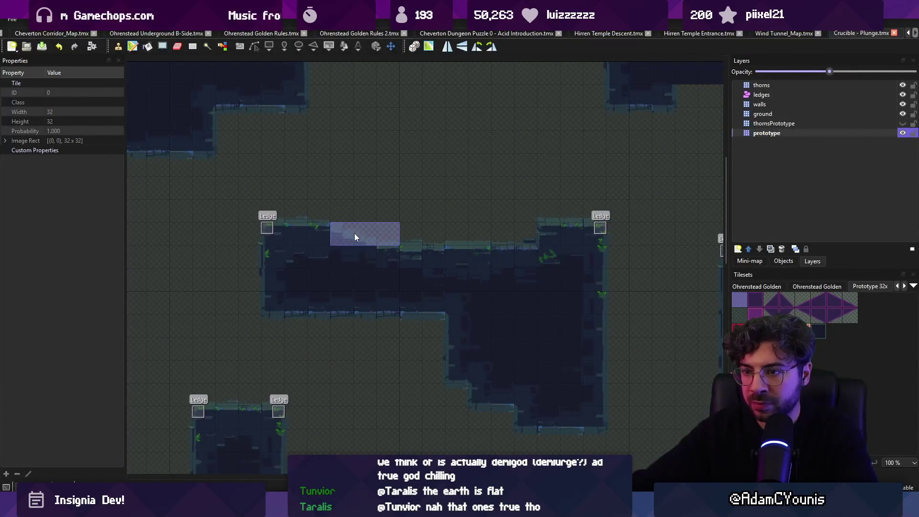
key("ctrl+z")
key("ctrl+n")
key("Escape")
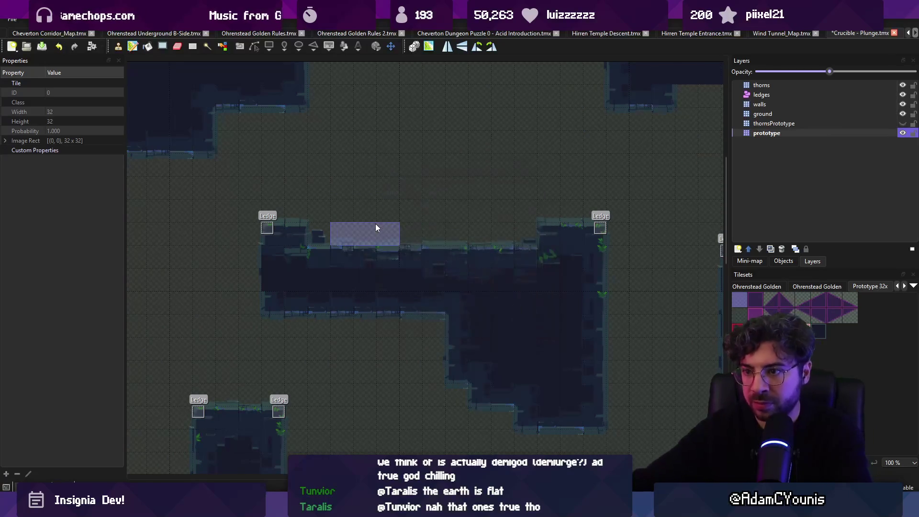
key("alt+Tab")
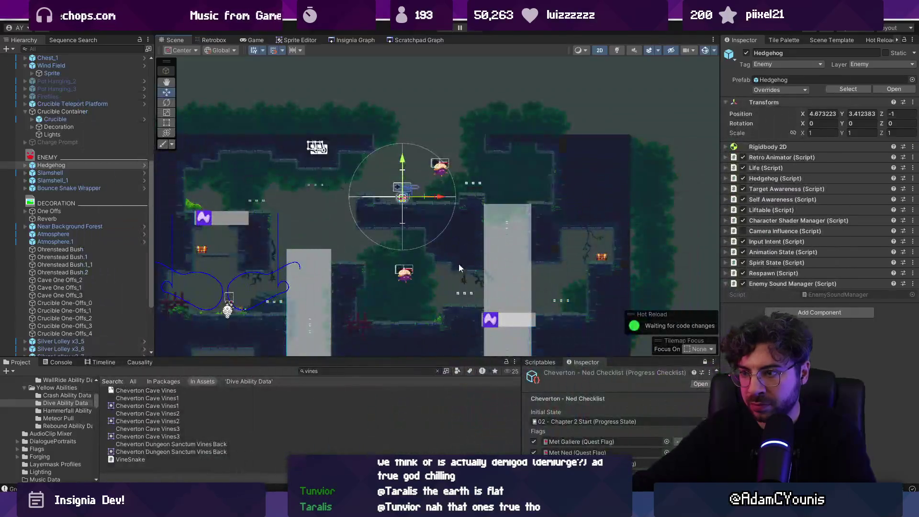
scroll(416, 196, "up", 5)
left_click_drag(409, 197, 362, 198)
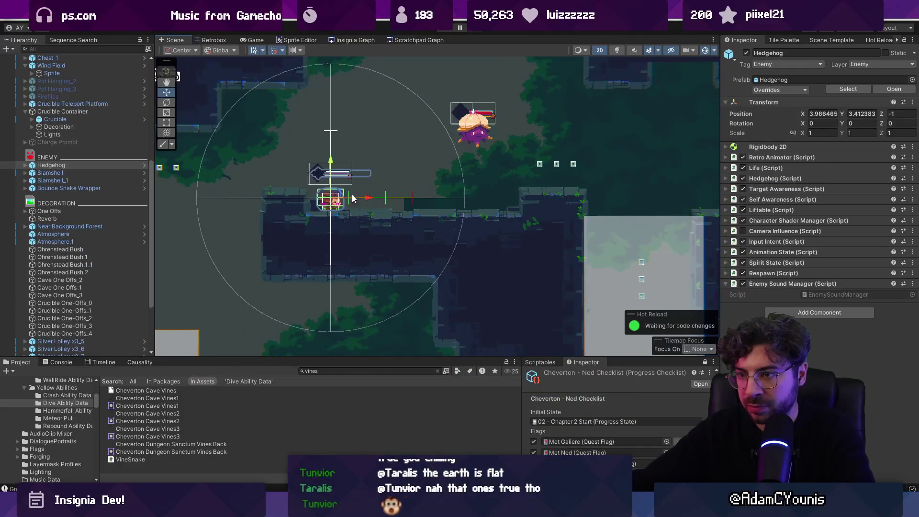
Inspect the Hedgehog script's settings and move the Hedgehog right along its ledge to about X 5.24.
scroll(72, 201, "up", 3)
left_click(25, 222)
left_click(819, 157)
left_click(809, 158)
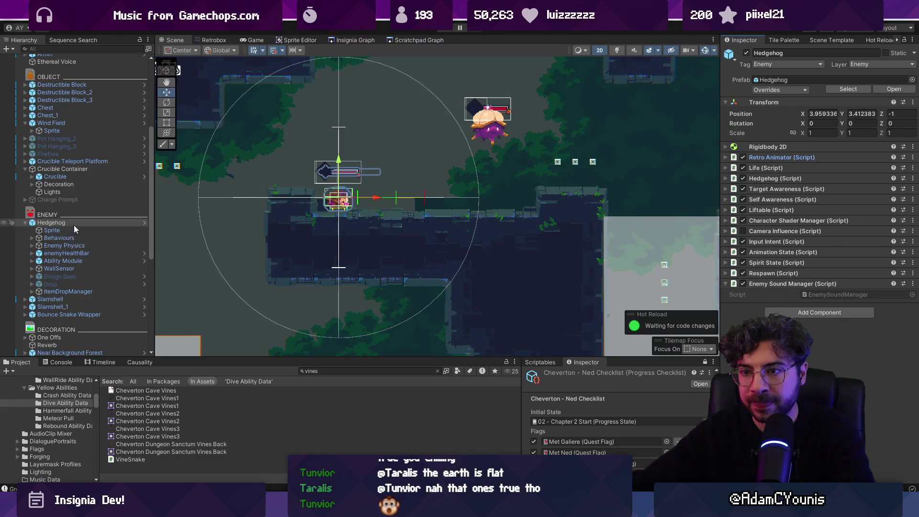
left_click(789, 180)
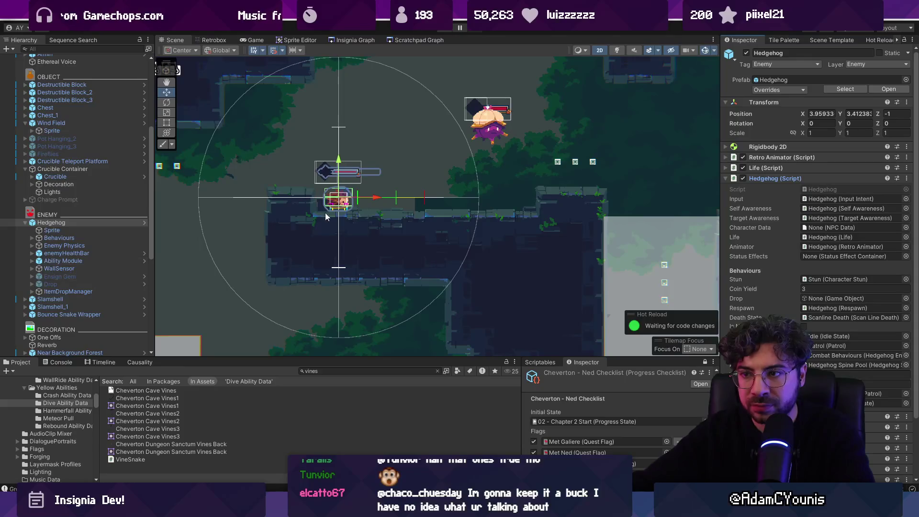
left_click_drag(378, 198, 470, 197)
Playtest the change by running right in the game, then return to scene editing.
left_click(448, 28)
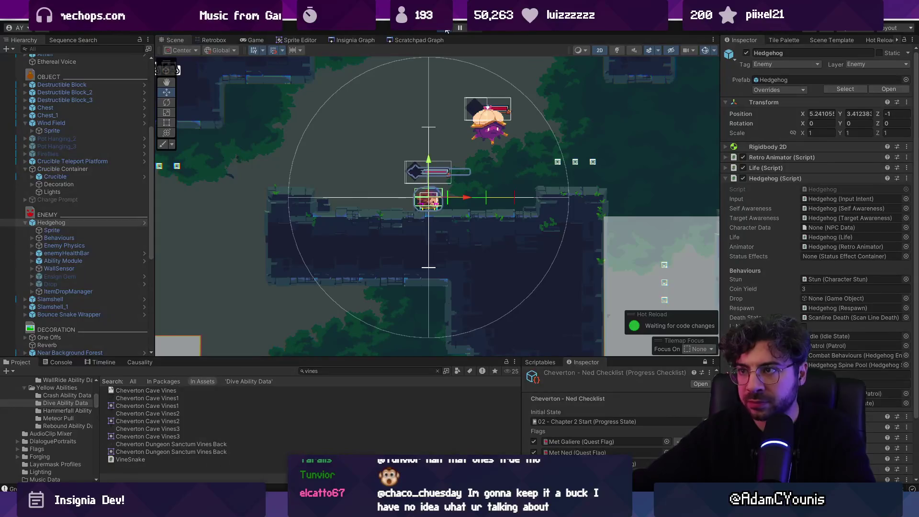
key("Right")
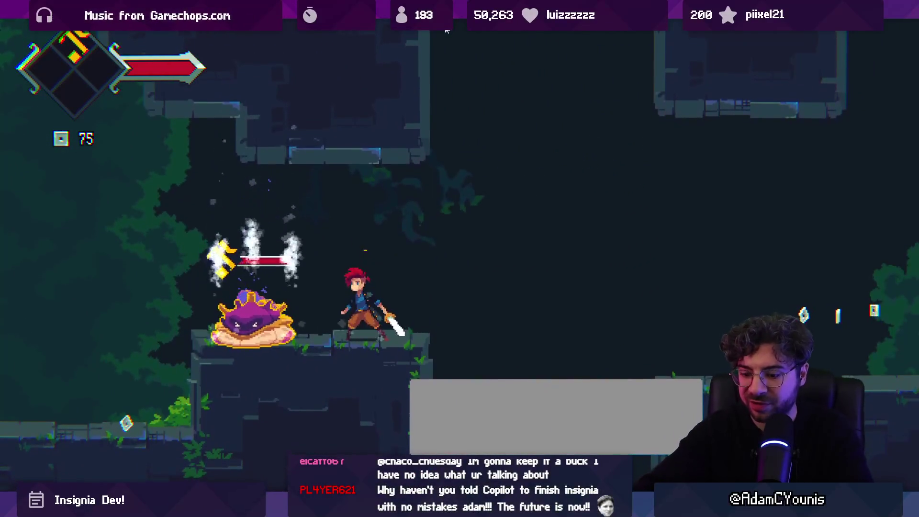
key("shift+space")
key("ctrl+1")
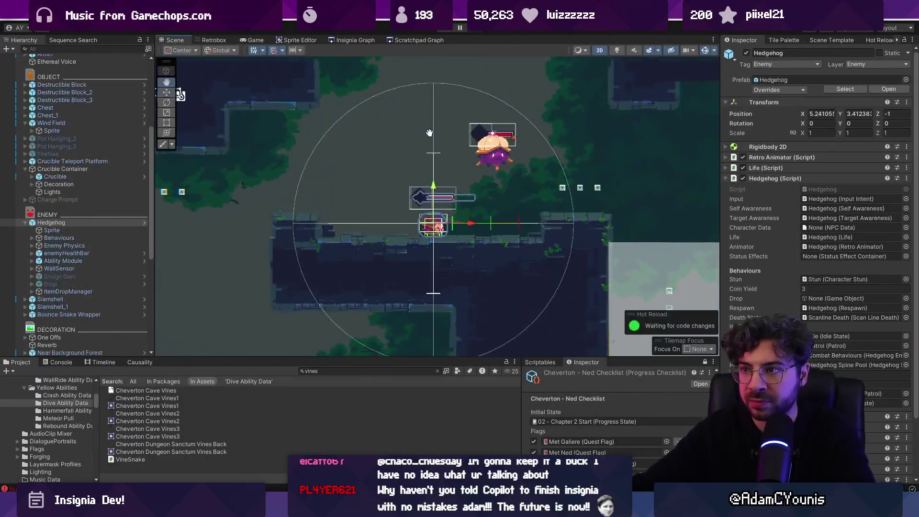
left_click(425, 119)
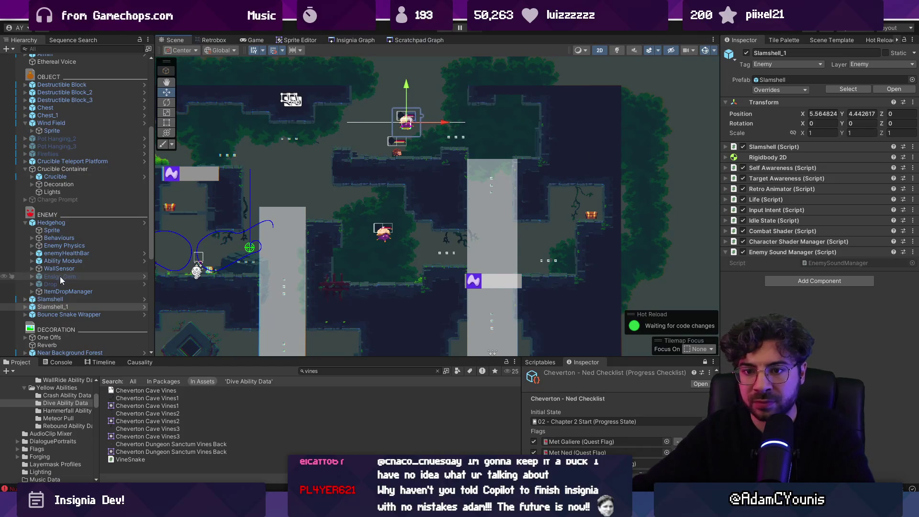
Check Slamshell_1's Patrol range of 2.22, then move it up-left to about 5.22, 5.19.
scroll(71, 326, "down", 3)
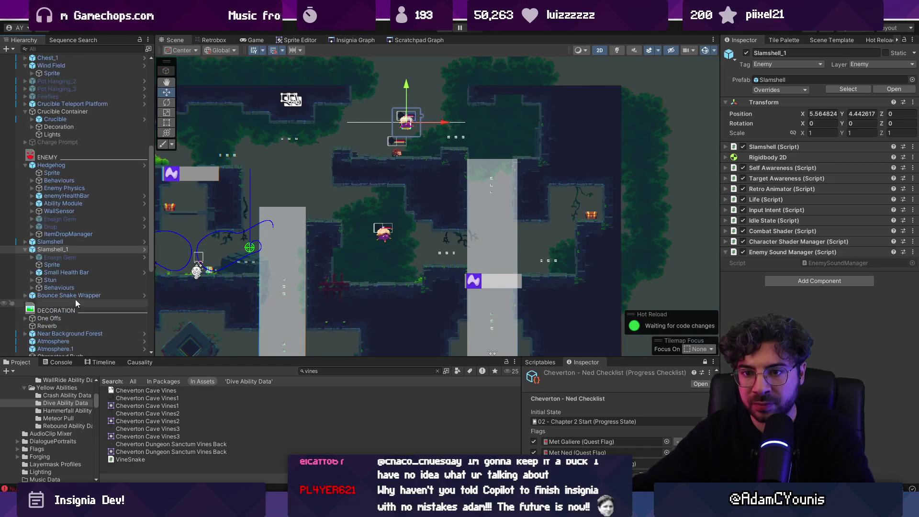
left_click(33, 288)
left_click(70, 310)
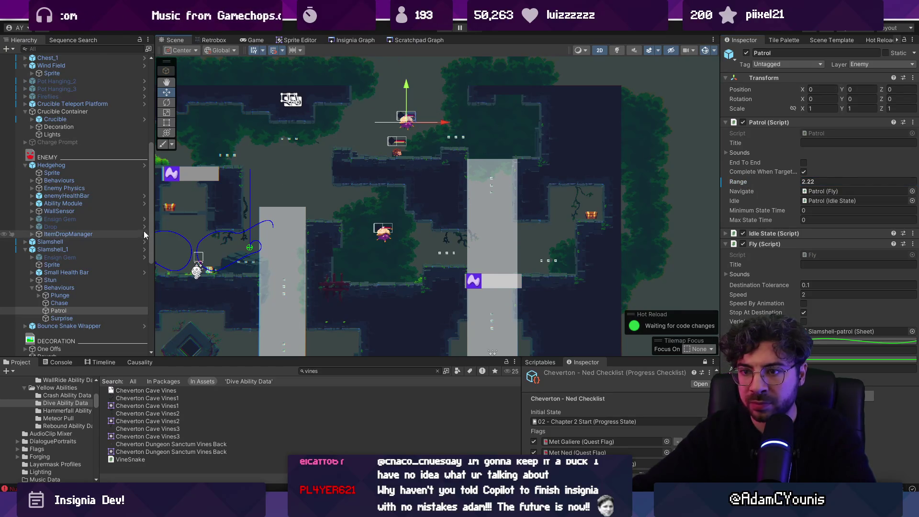
left_click(86, 249)
left_click_drag(414, 120, 409, 104)
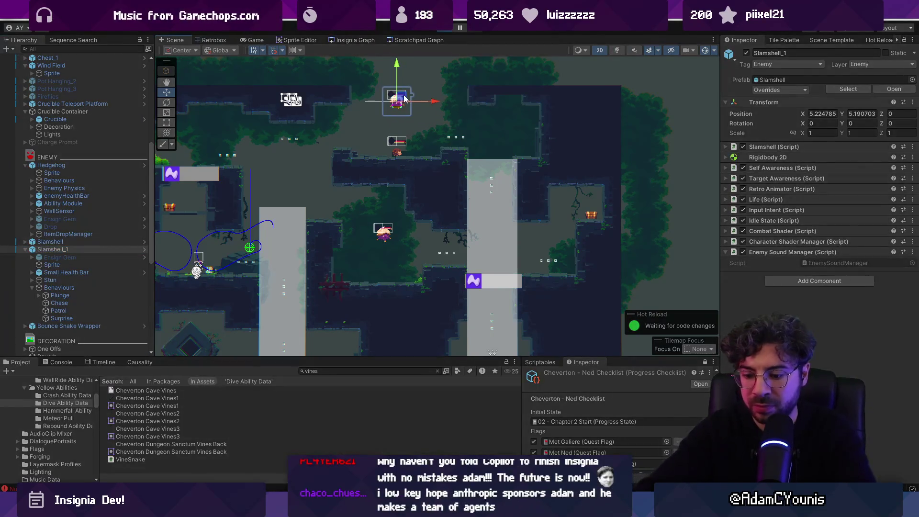
Play through the first rooms, defeating the spiky enemy and destroying the purple enemy.
key("Right")
key("Left")
key("space")
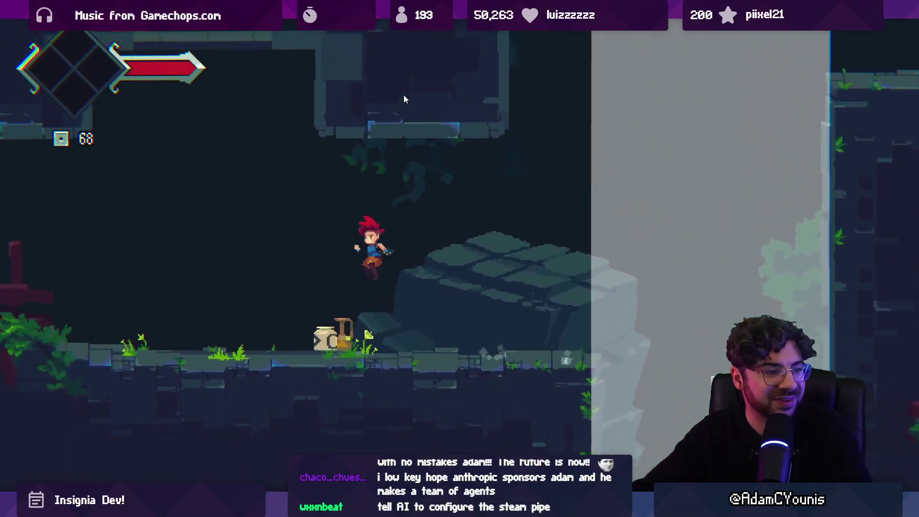
key("x")
key("x")
key("Right")
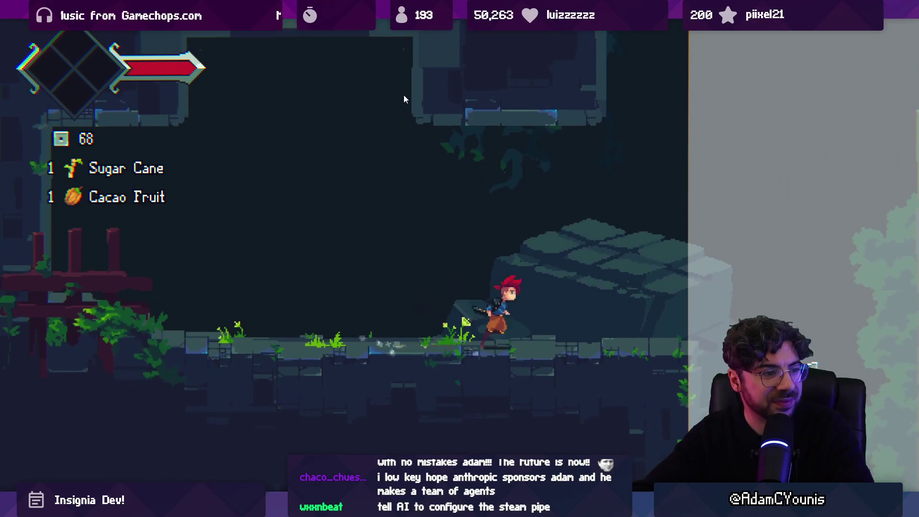
key("space")
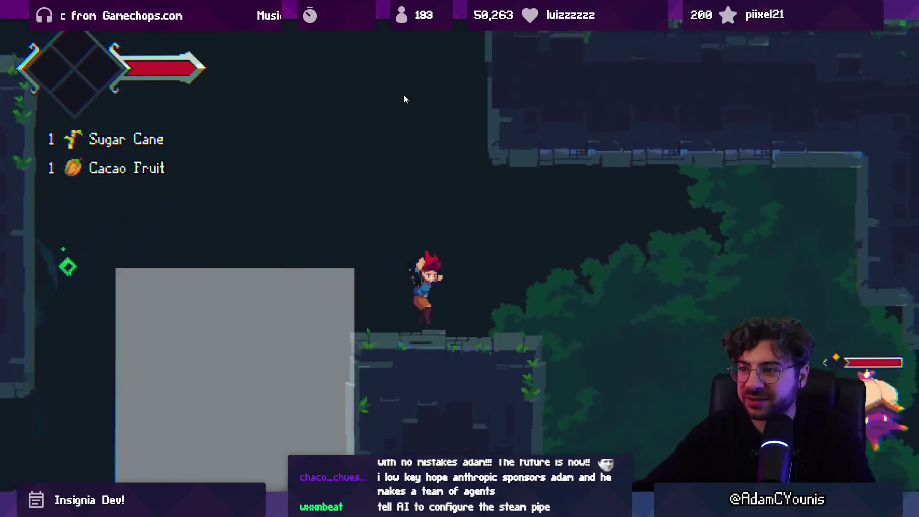
key("x")
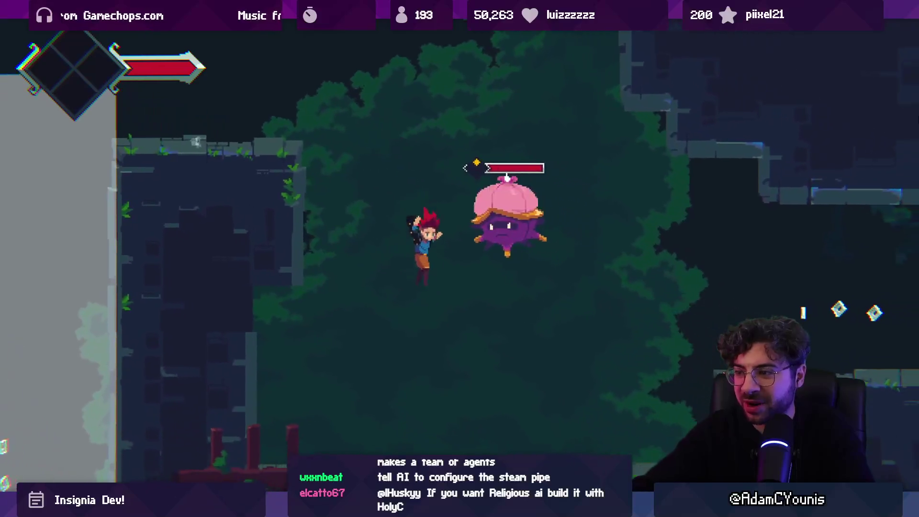
key("x")
key("x")
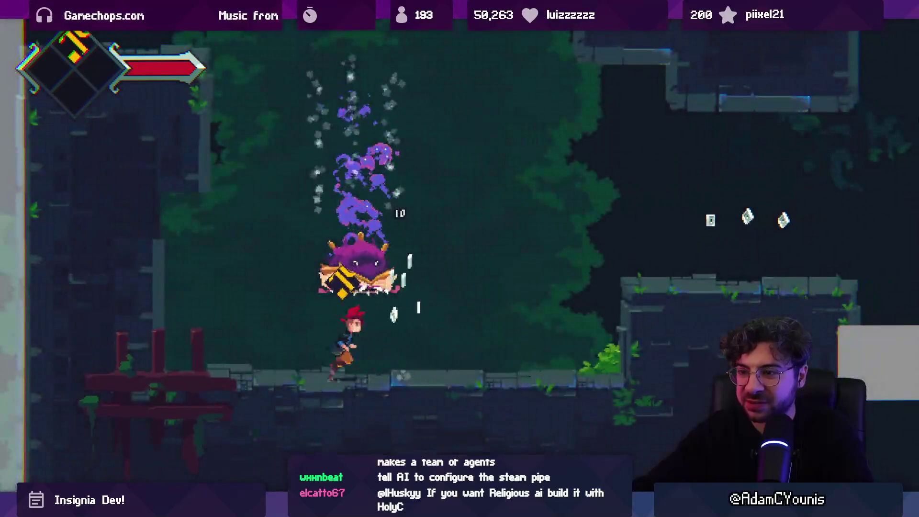
key("Right")
key("space")
key("Right")
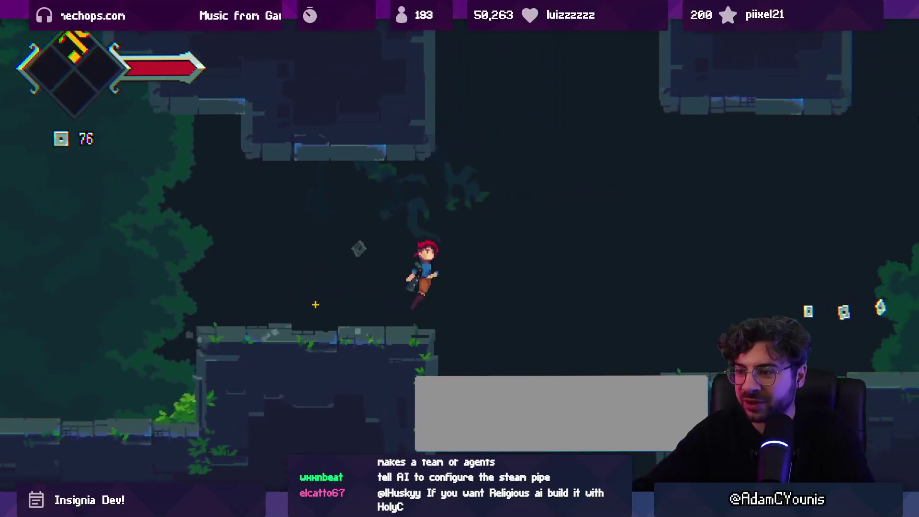
key("x")
key("space")
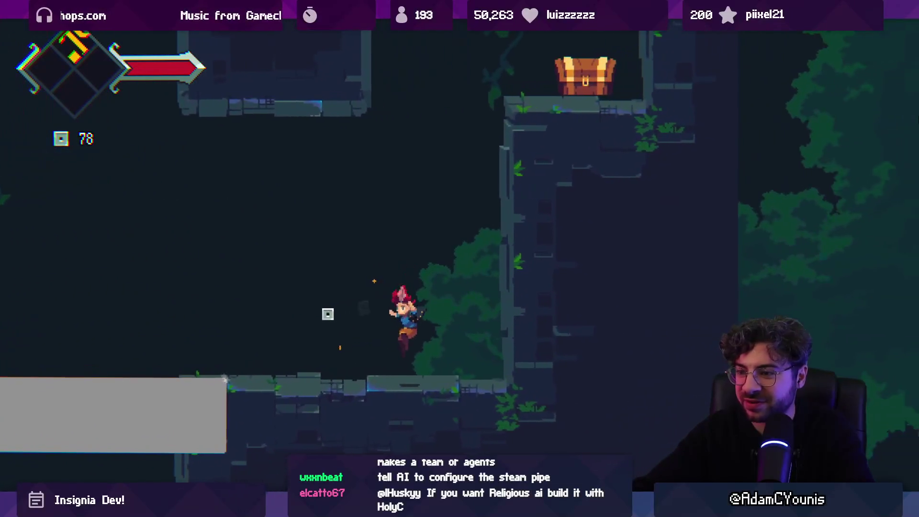
key("Left")
key("space")
key("Right")
key("space")
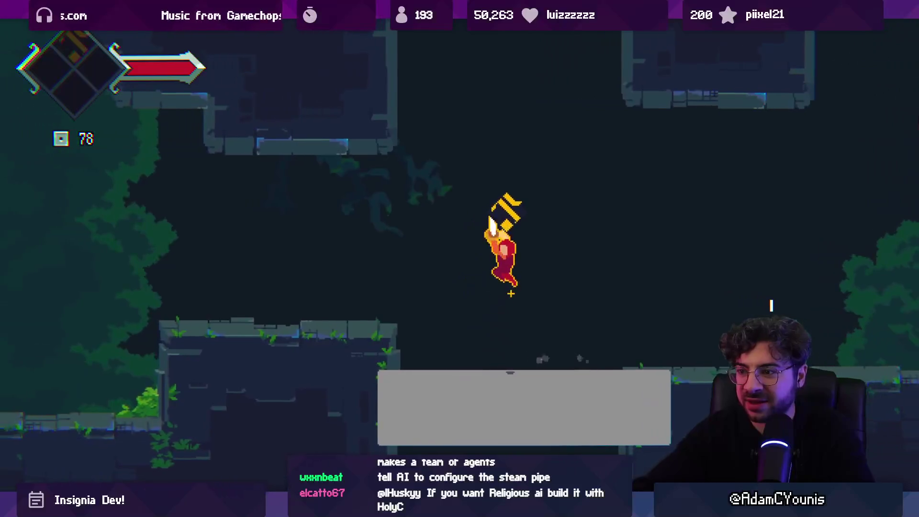
key("x")
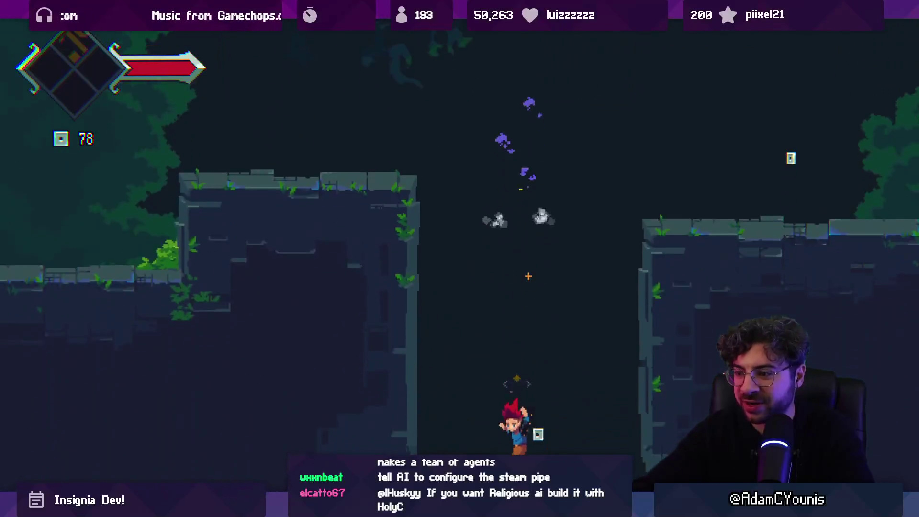
Climb the shaft and fight the hedgehog and the purple boss.
key("Right")
key("space")
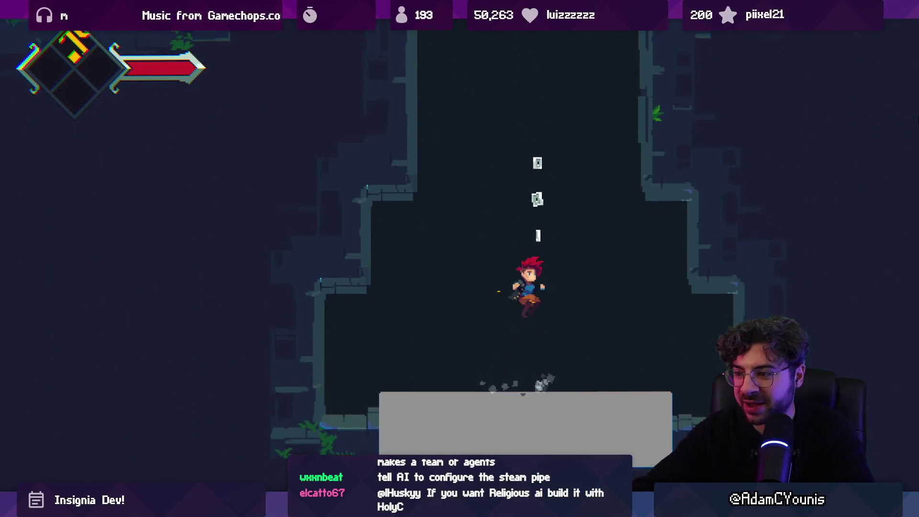
key("x")
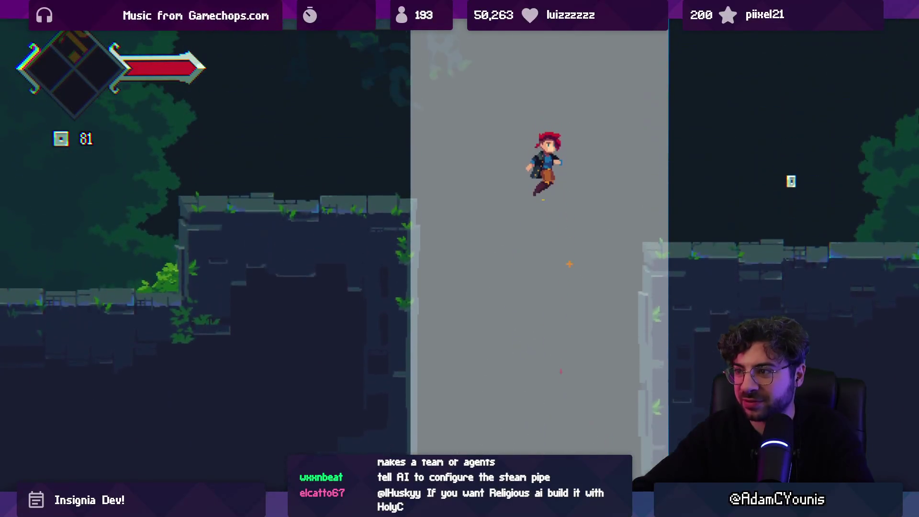
key("Right")
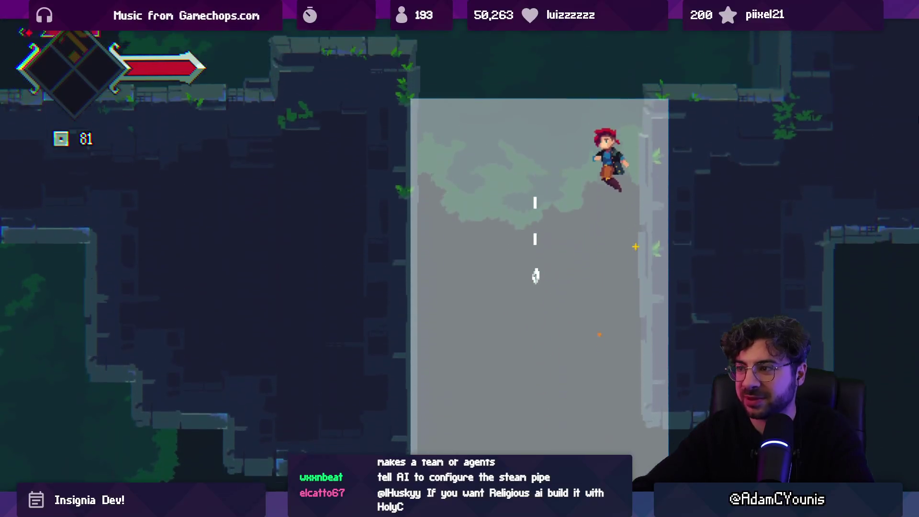
key("Left")
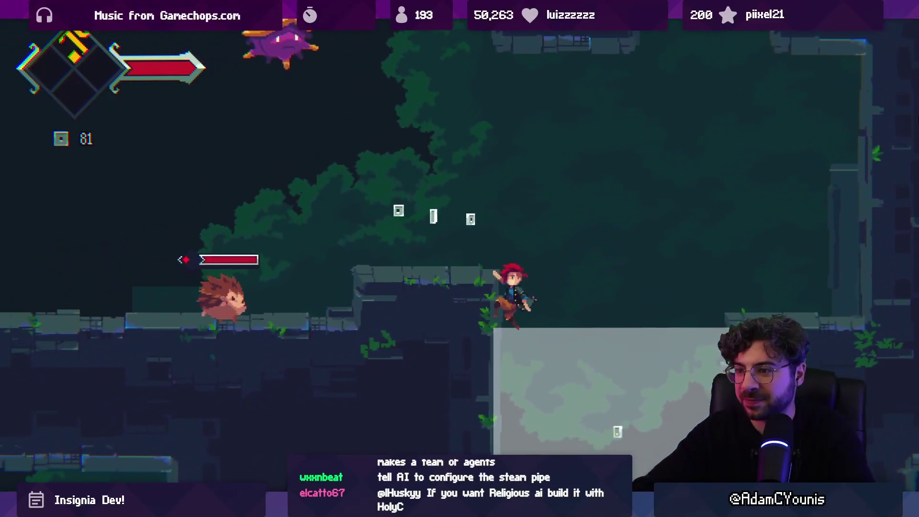
key("space")
key("Left")
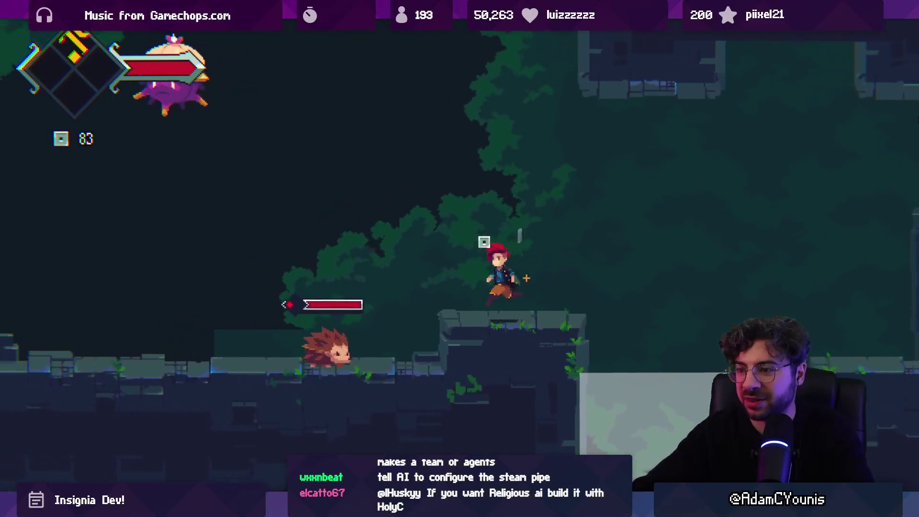
key("x")
key("Left")
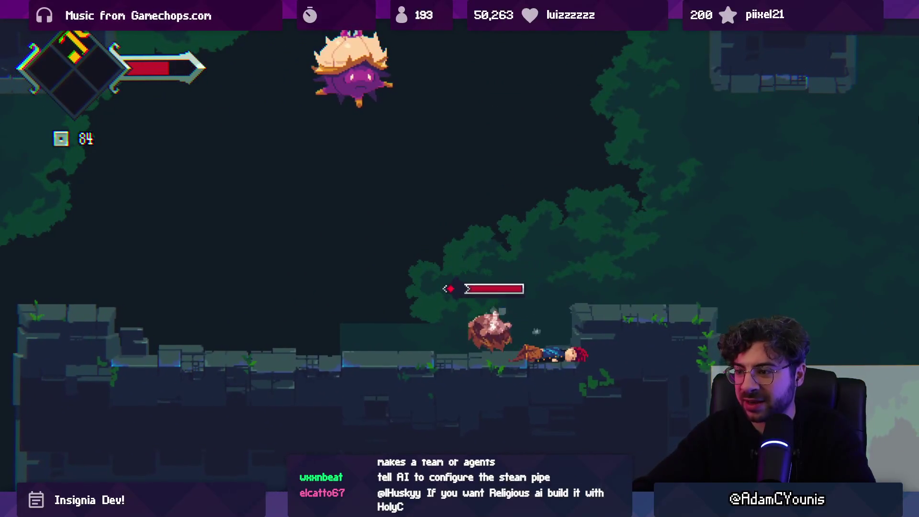
key("x")
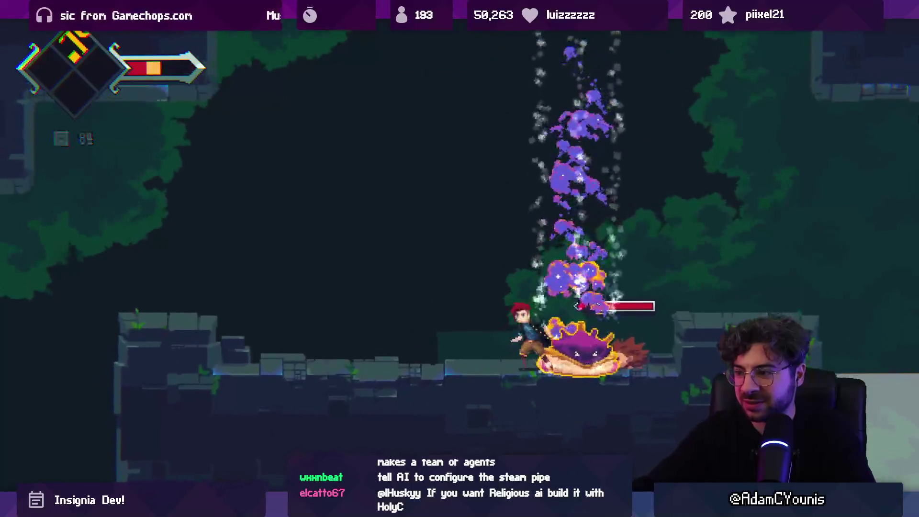
key("Left")
key("Right")
key("x")
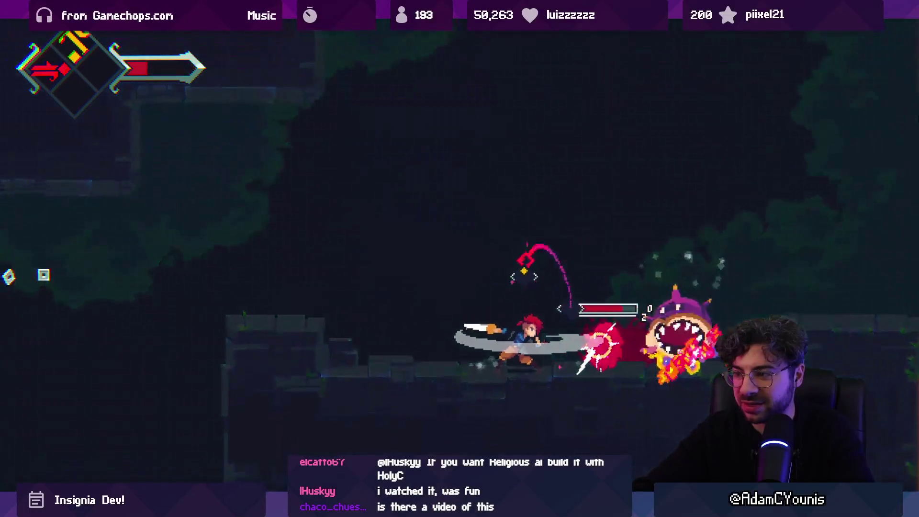
key("x")
key("x")
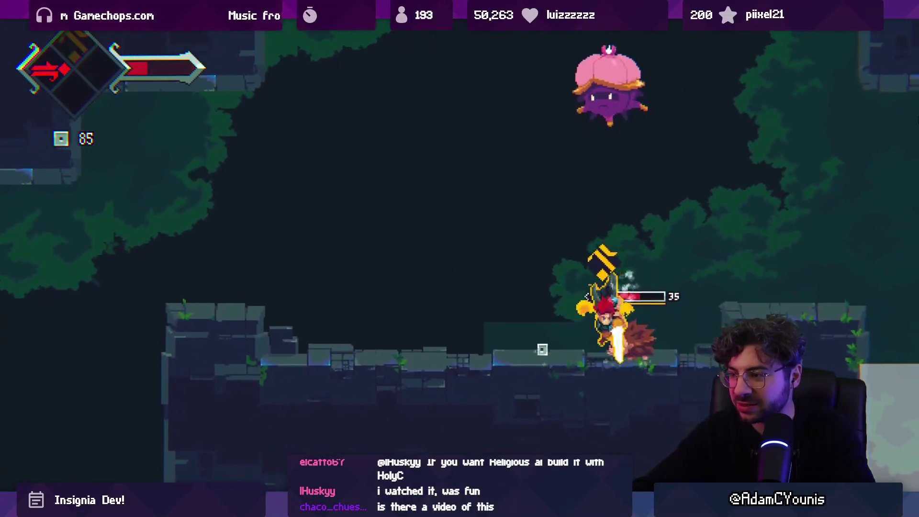
key("x")
key("Left")
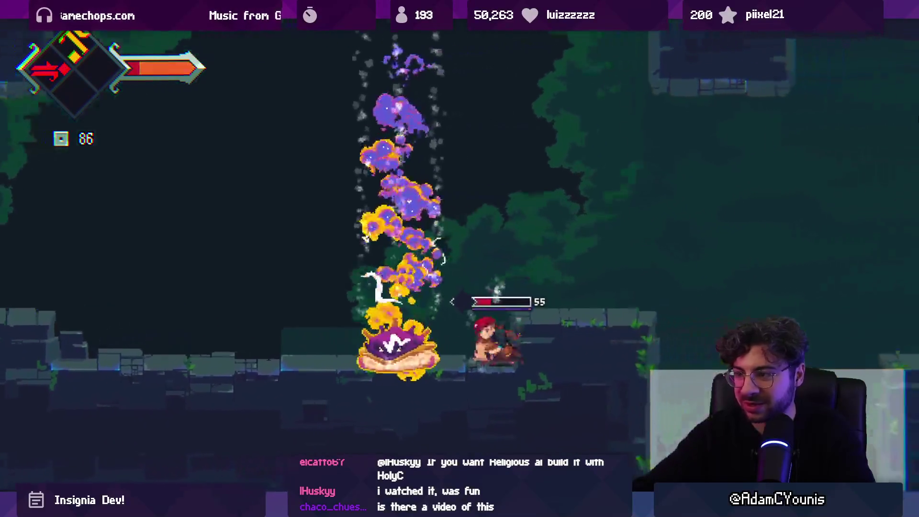
key("x")
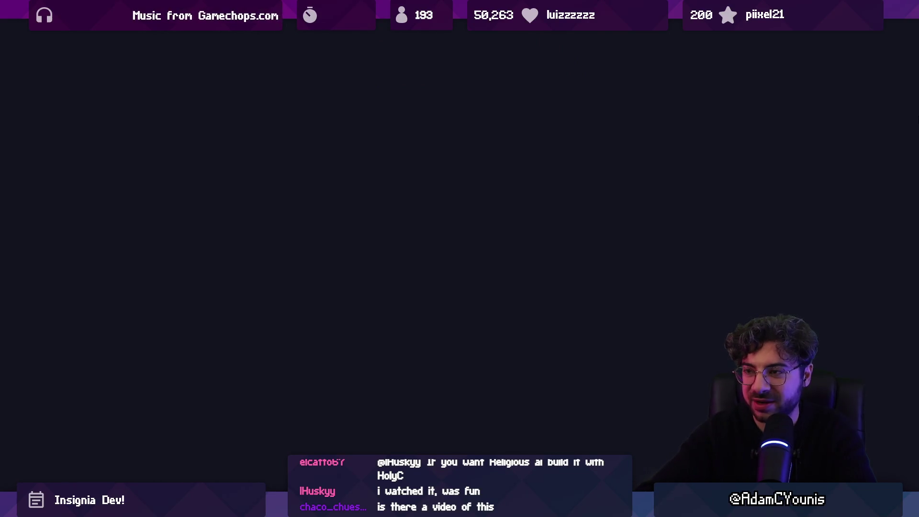
Start the cave playtest, riding the wind column and defeating the plant enemy, hedgehog and purple boss.
key("ctrl+s")
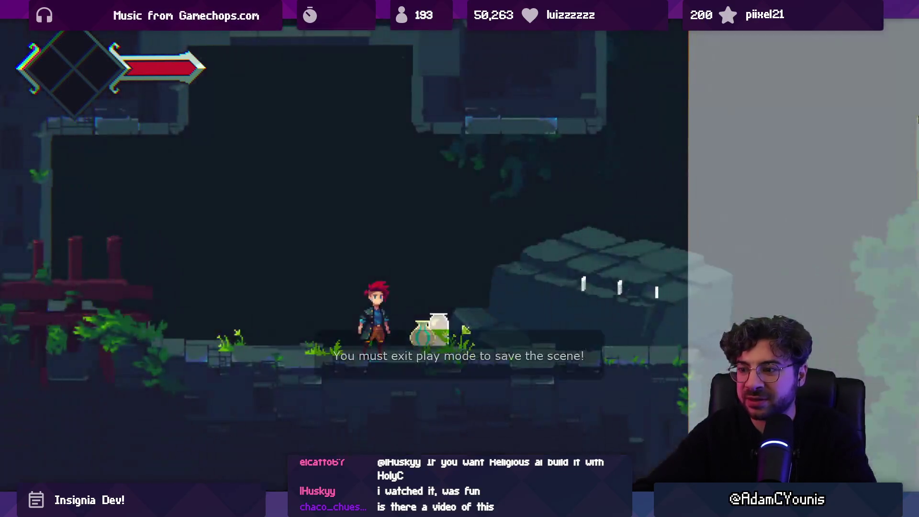
key("Right")
key("space")
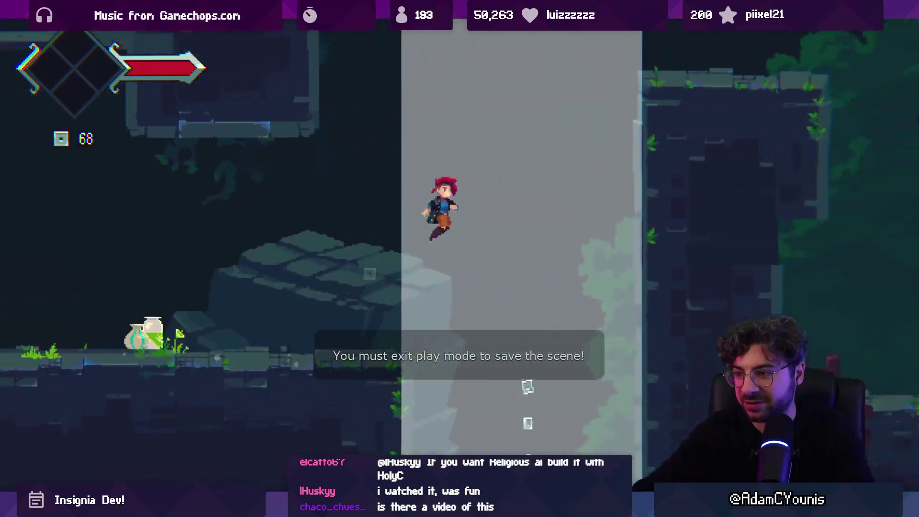
key("Right")
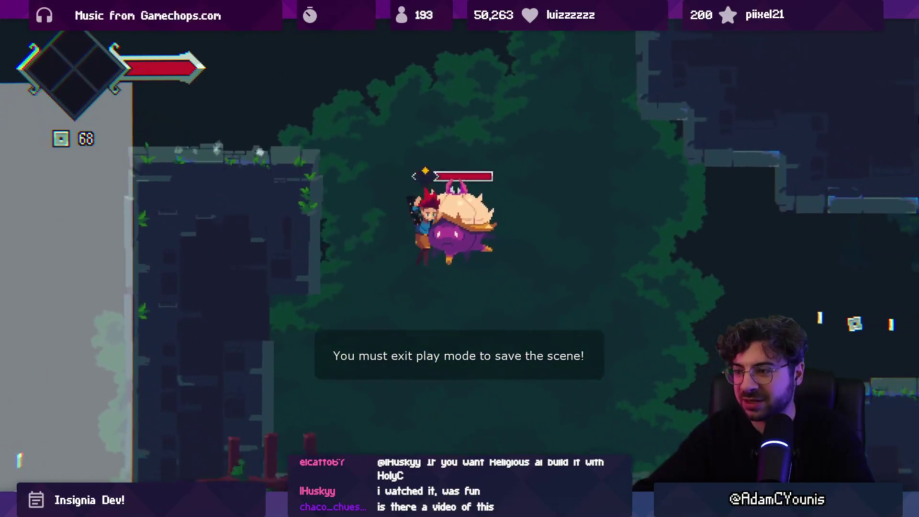
key("x")
key("x")
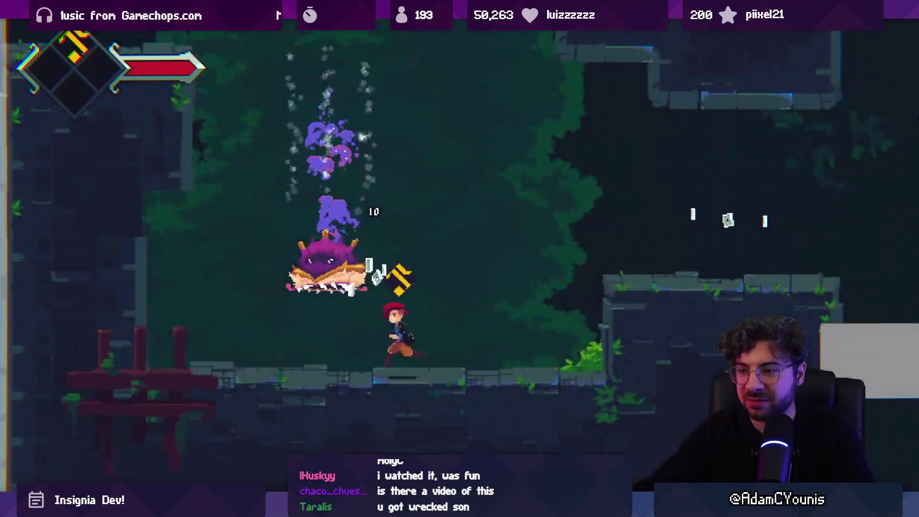
key("Right")
key("space")
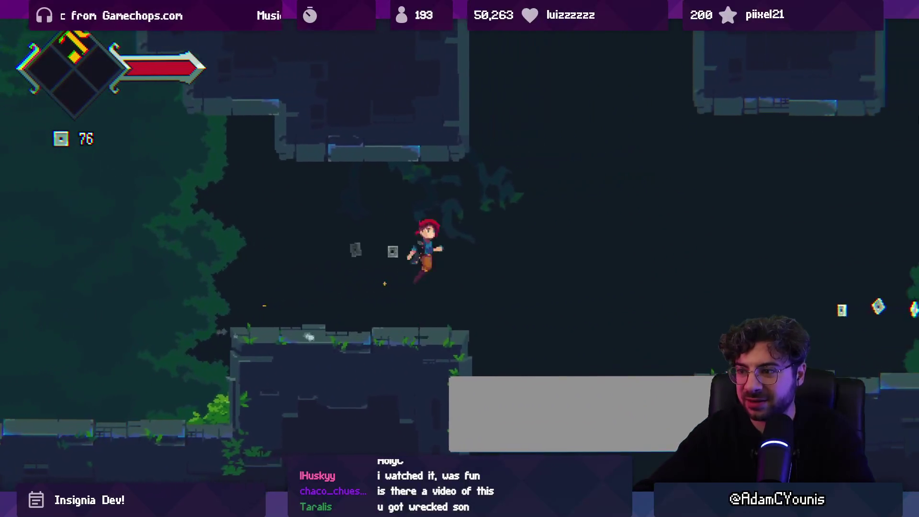
key("x")
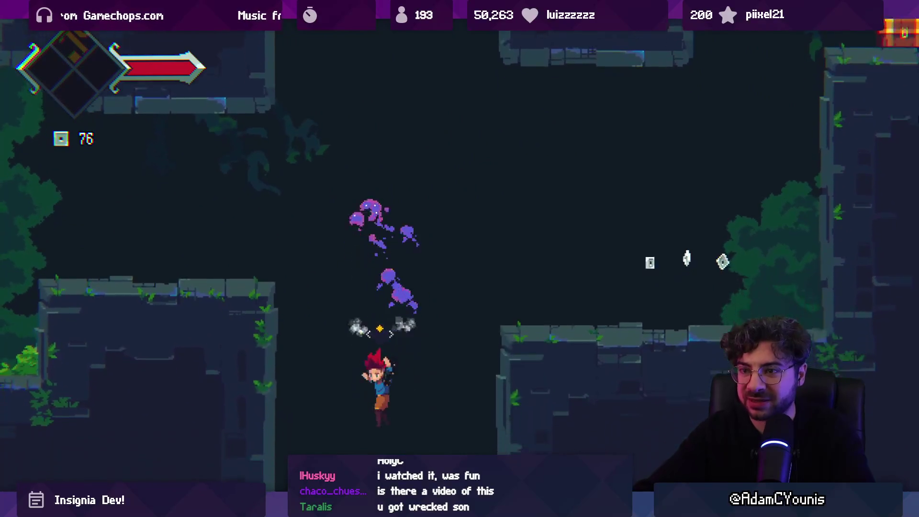
key("space")
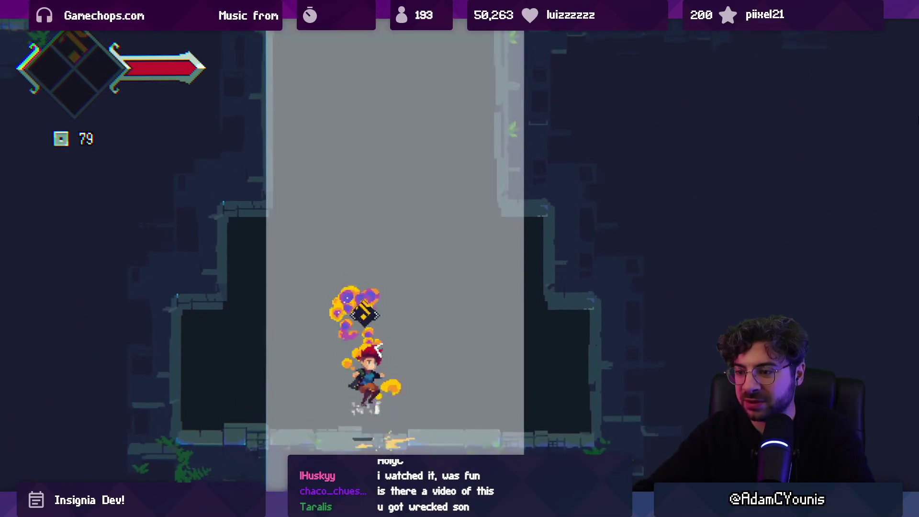
key("Left")
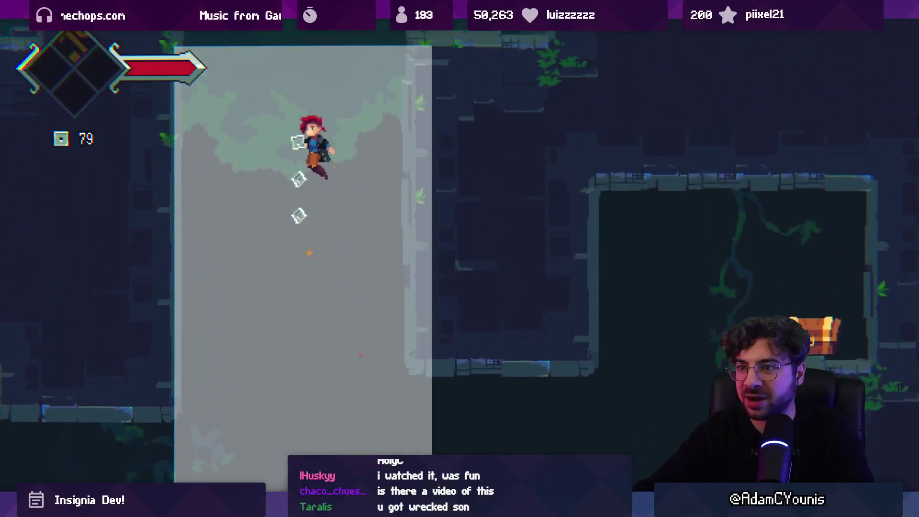
key("Right")
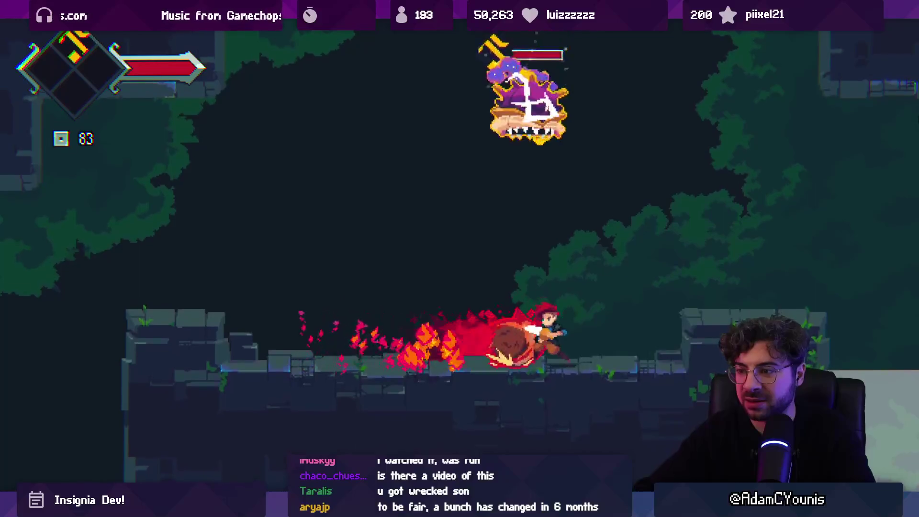
key("x")
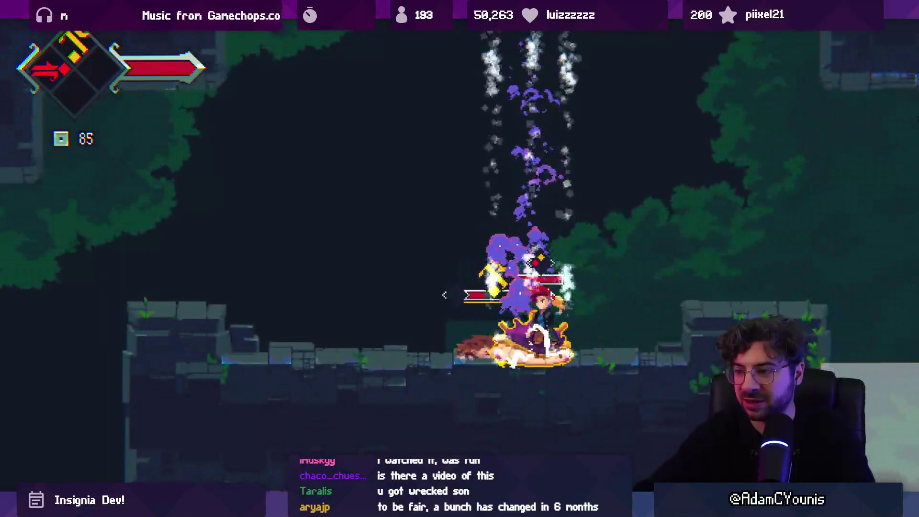
key("Right")
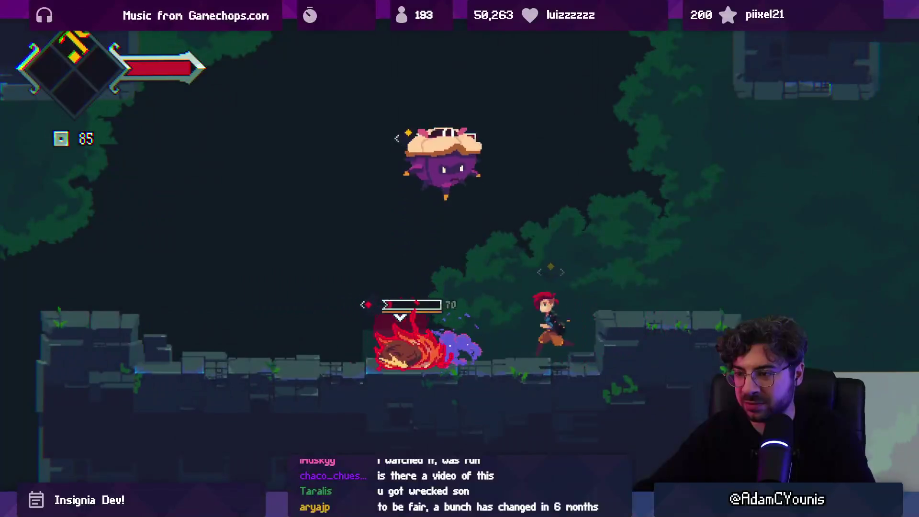
key("Right")
key("x")
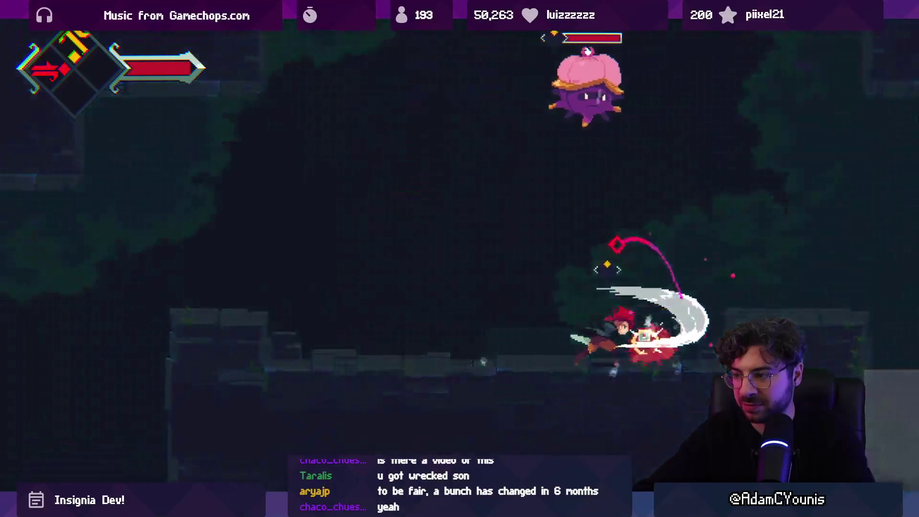
key("x")
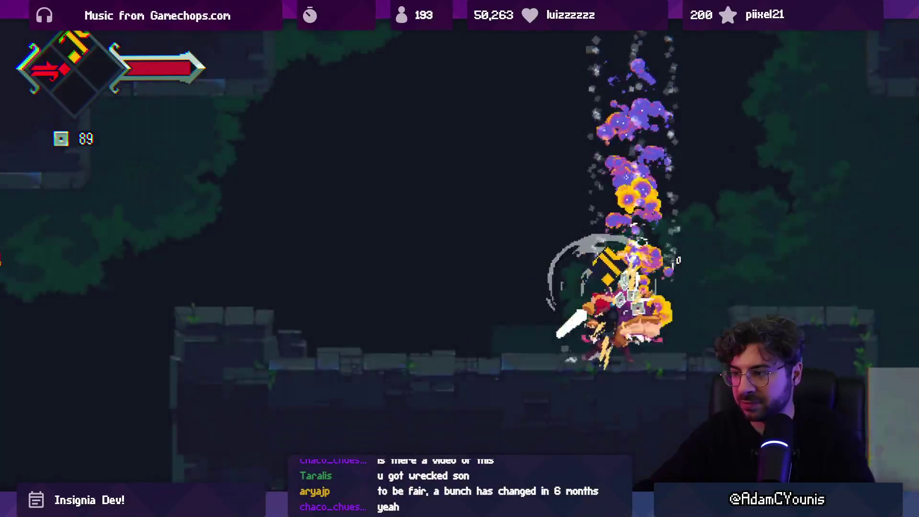
key("Left")
key("Left")
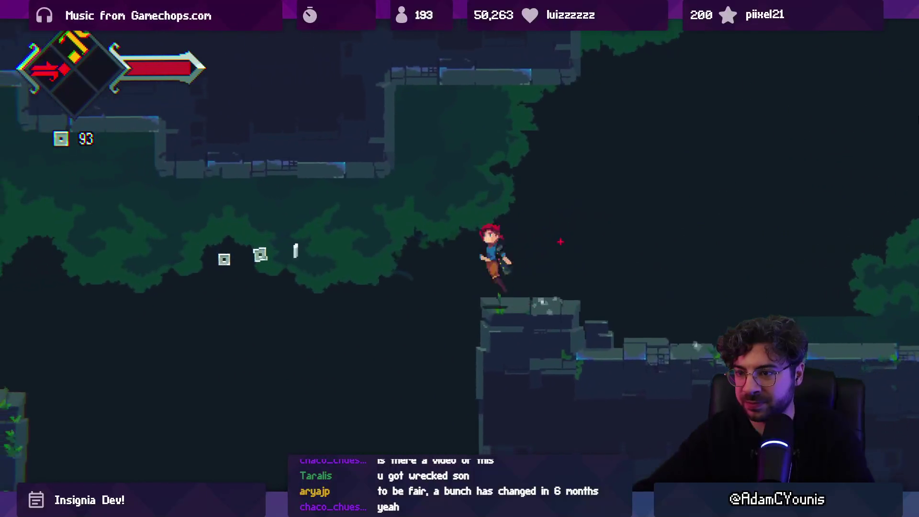
Open the chest for the Chocolate Bar, kill the green snake, reach the crucible and stop playing.
key("z")
key("c")
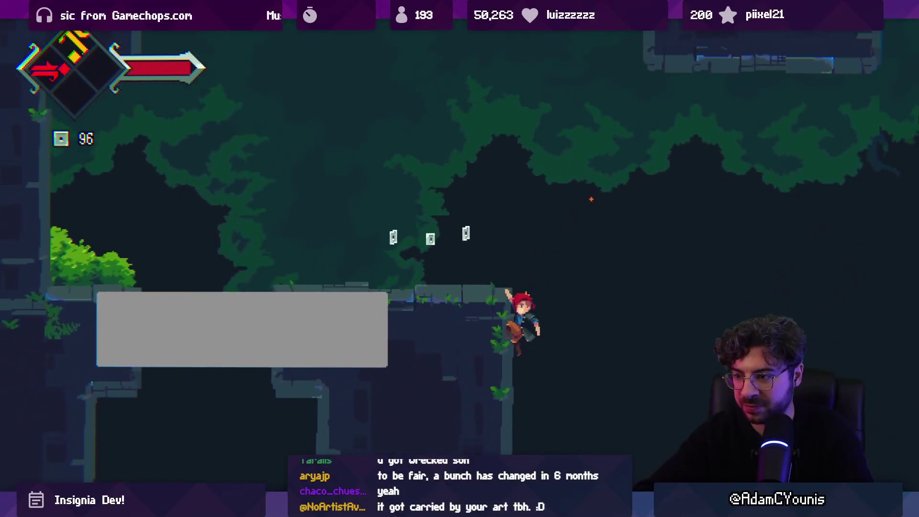
key("z")
key("c")
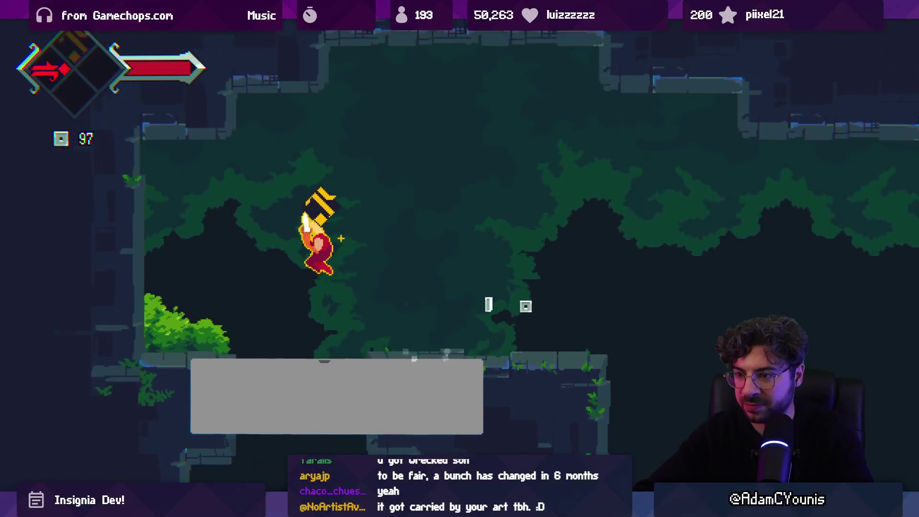
key("Left")
key("x")
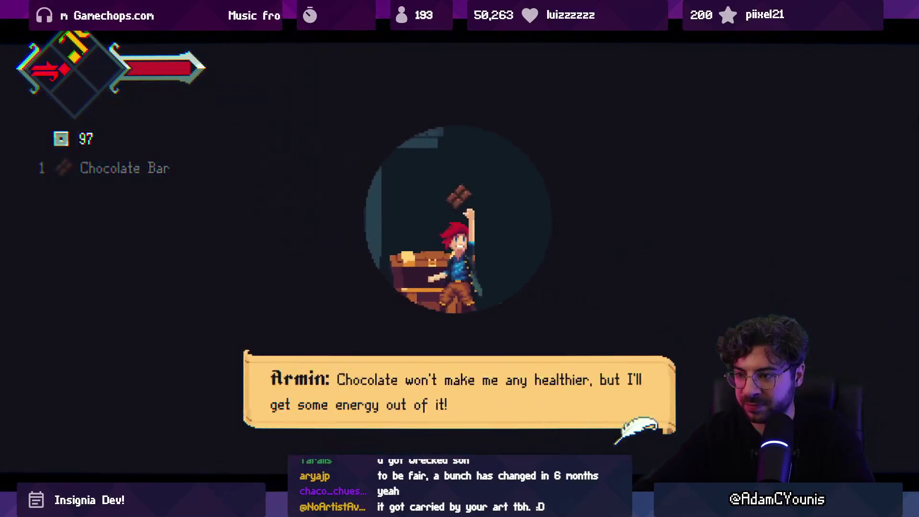
key("Right")
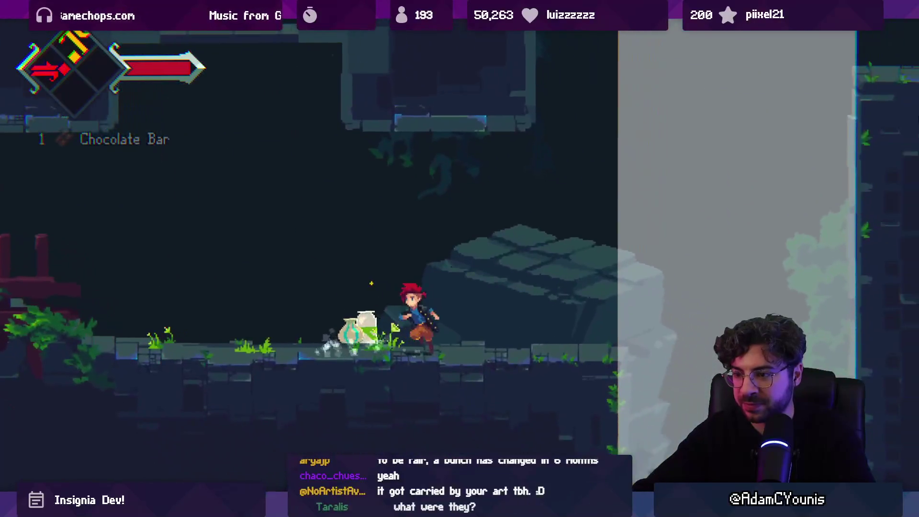
key("space")
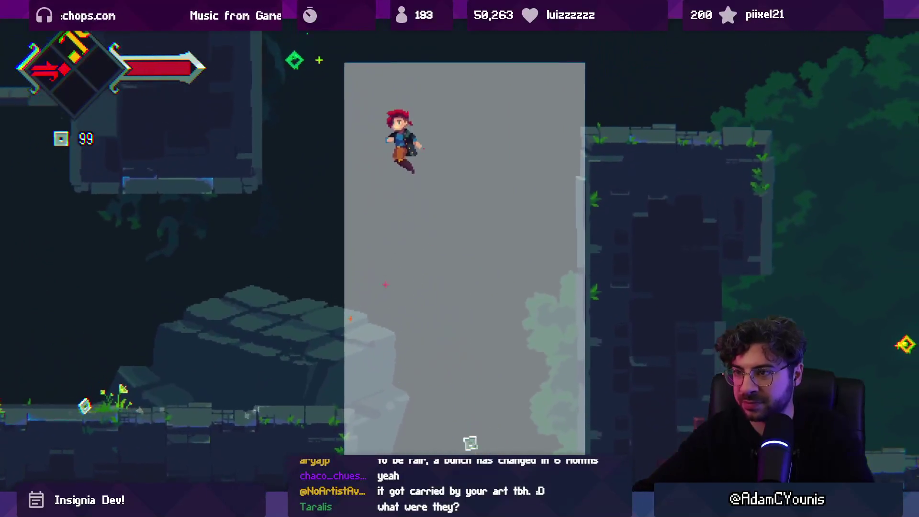
key("x")
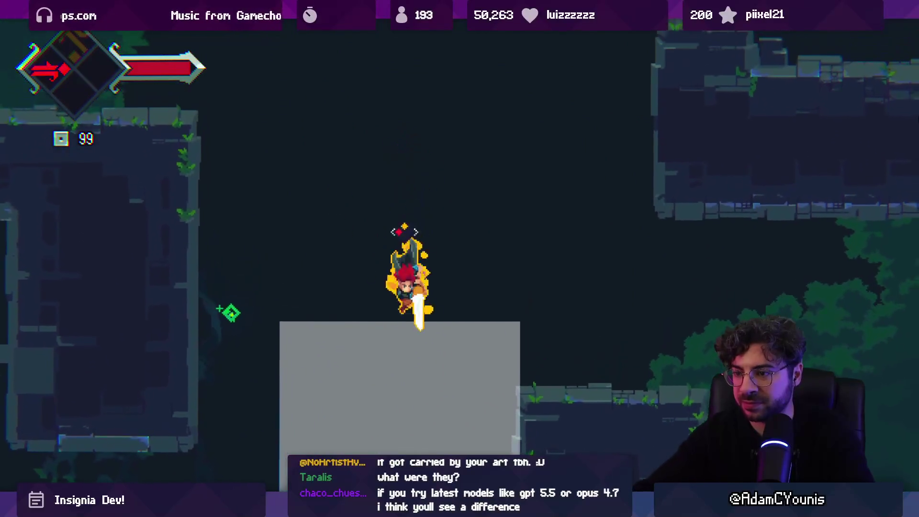
key("Right")
key("x")
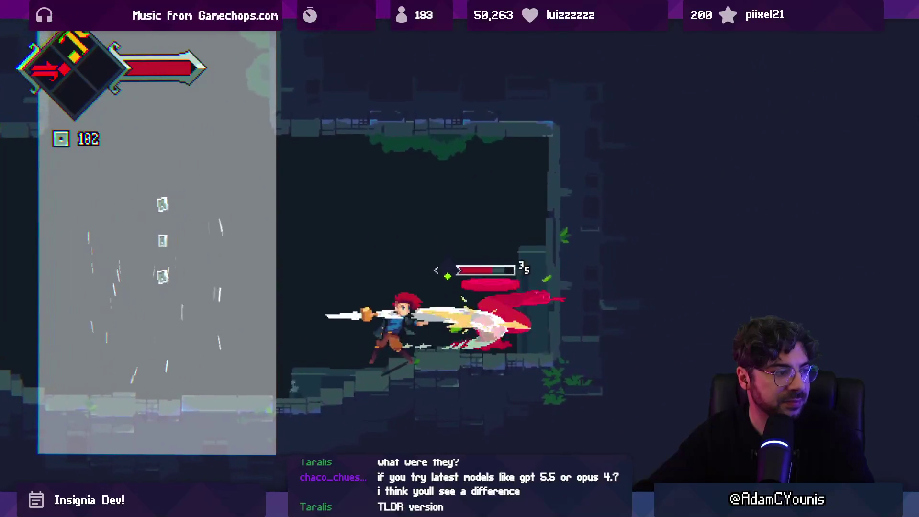
key("x")
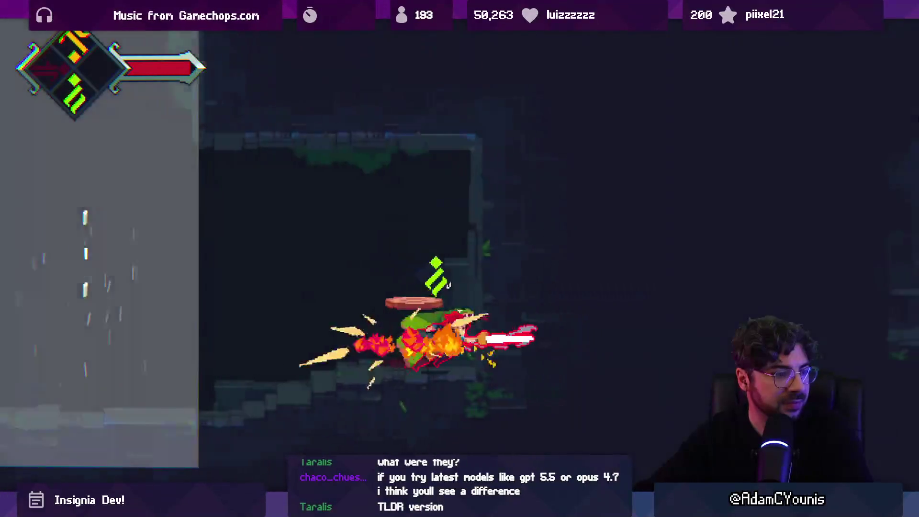
key("Left")
key("x")
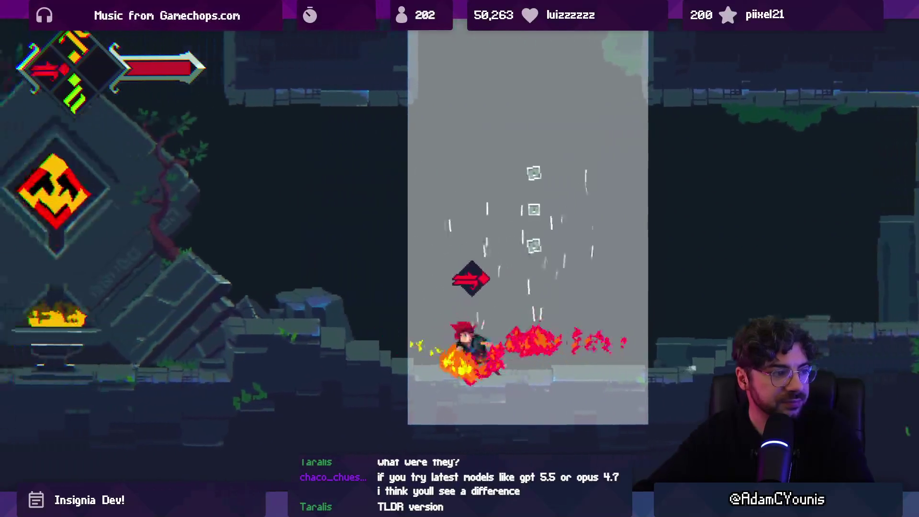
key("space")
key("Left")
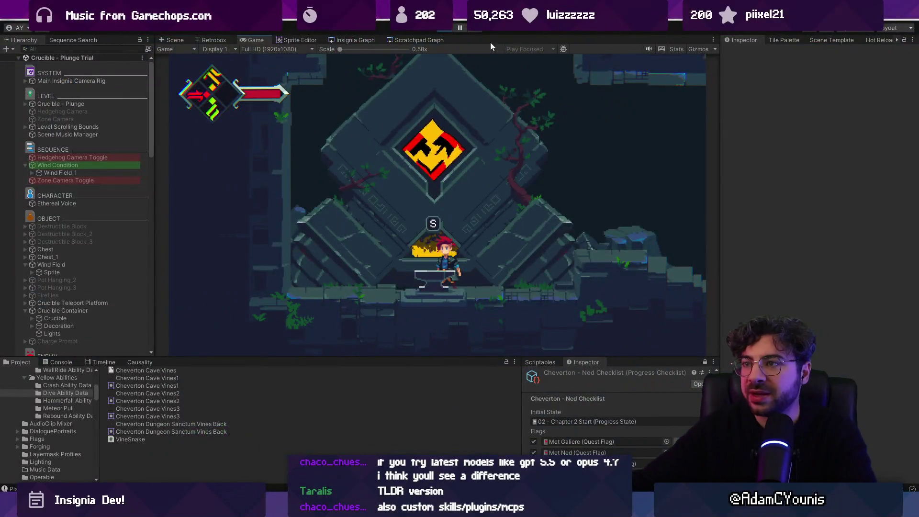
left_click(441, 29)
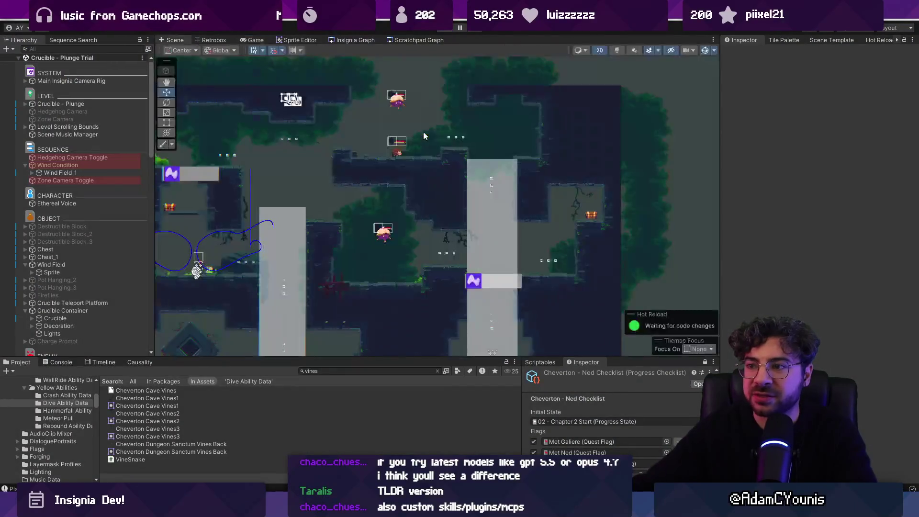
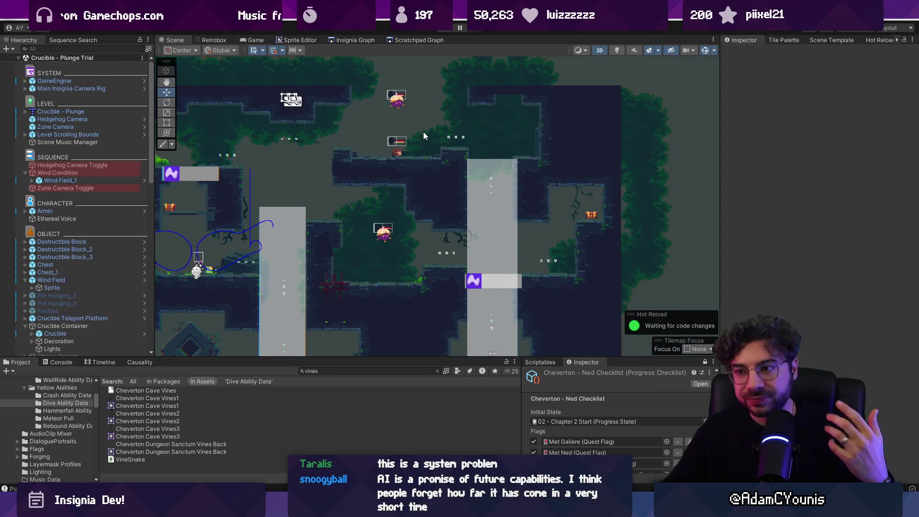
Nudge Crucible One-Offs_0 left and round its X position to -0.61, placing it at -0.61, -1.11.
scroll(388, 203, "down", 2)
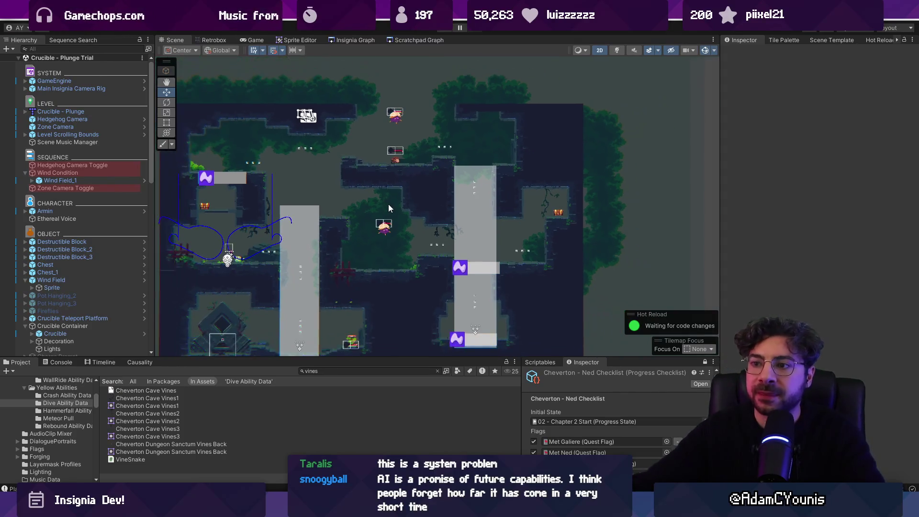
scroll(347, 285, "up", 1)
mouse_move(347, 286)
left_mouse_down()
mouse_move(352, 265)
mouse_move(182, 348)
mouse_move(323, 277)
left_mouse_up()
left_click(320, 286)
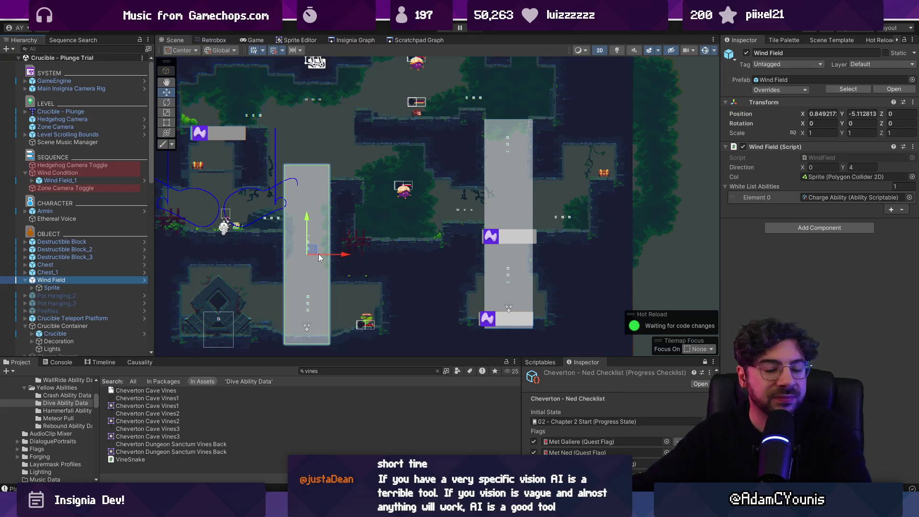
left_click(261, 225)
left_click(268, 225)
left_click_drag(303, 236, 297, 236)
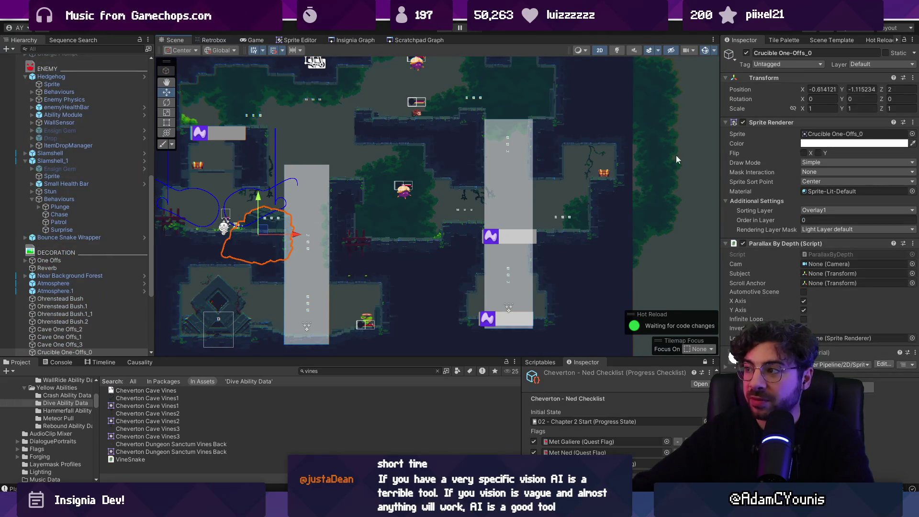
left_click(821, 89)
type("-0.61")
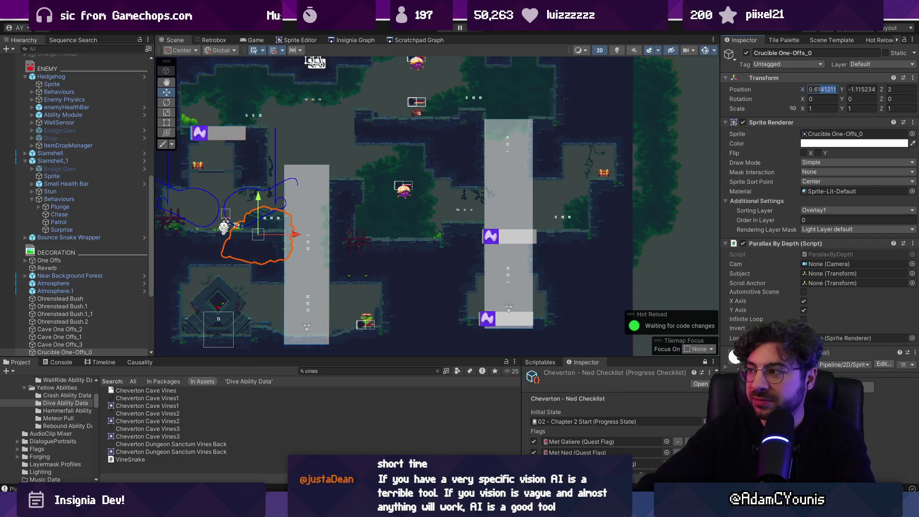
key("Tab")
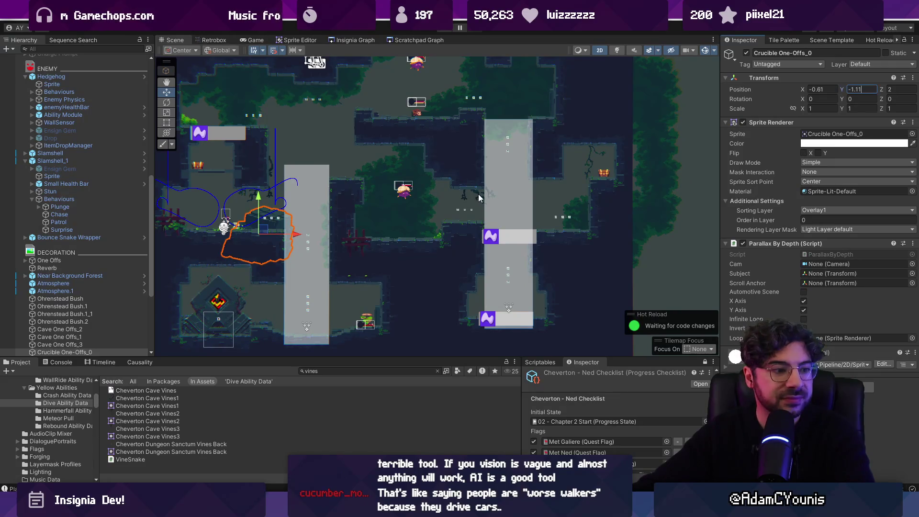
scroll(478, 194, "up", 4)
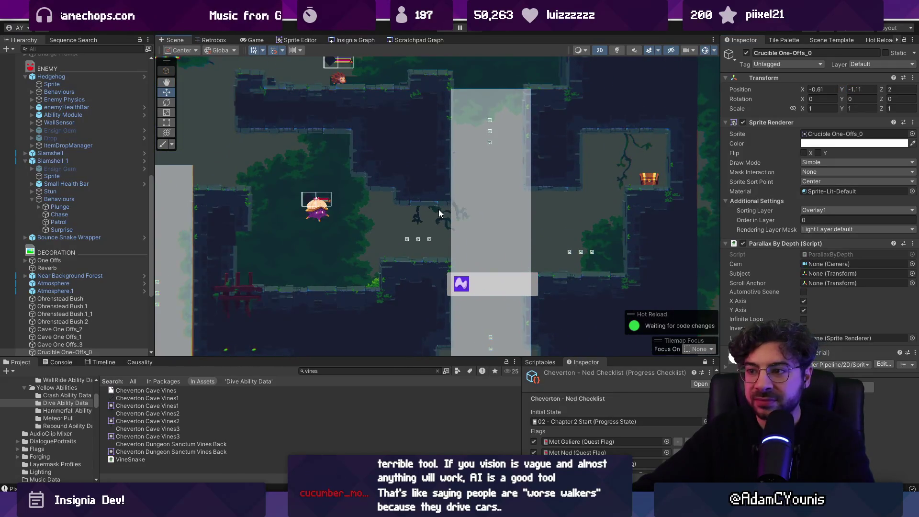
Shift the central-room vine and the vine beside the right-hand chest to the left.
left_click(439, 212)
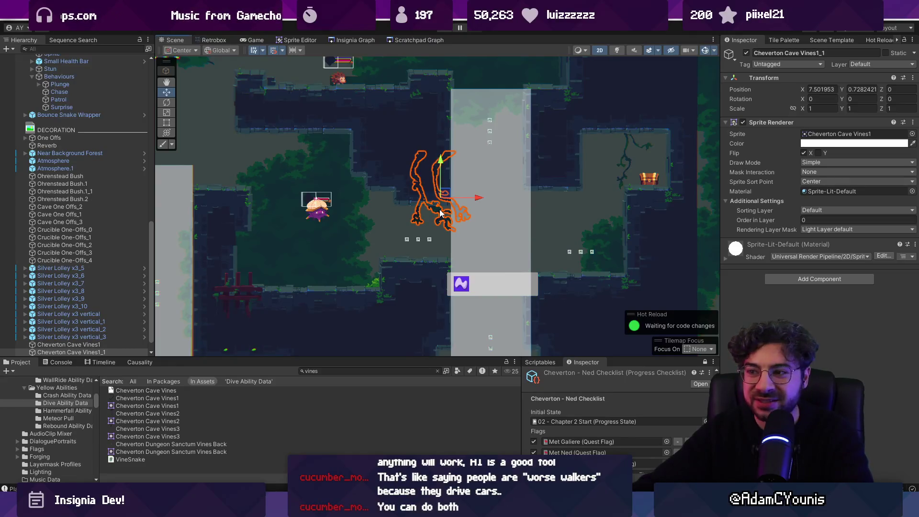
left_click_drag(444, 194, 431, 198)
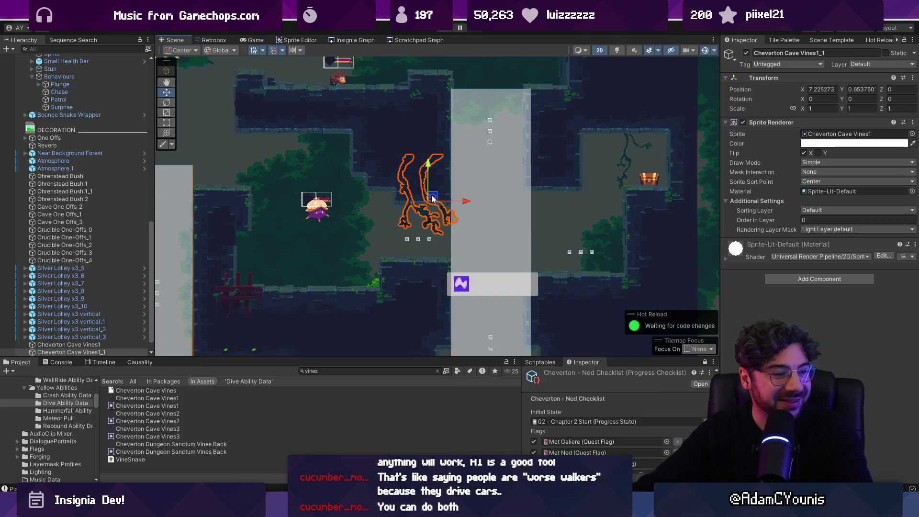
left_click_drag(435, 199, 414, 203)
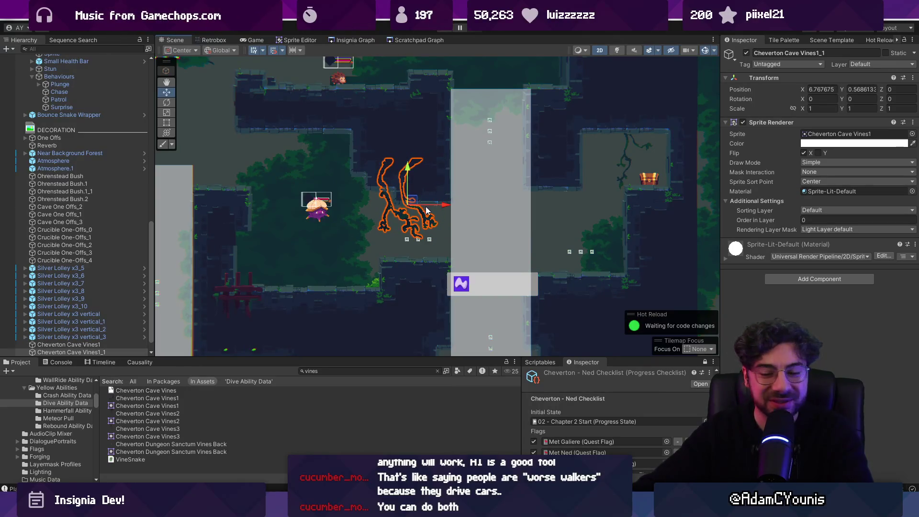
left_click(625, 155)
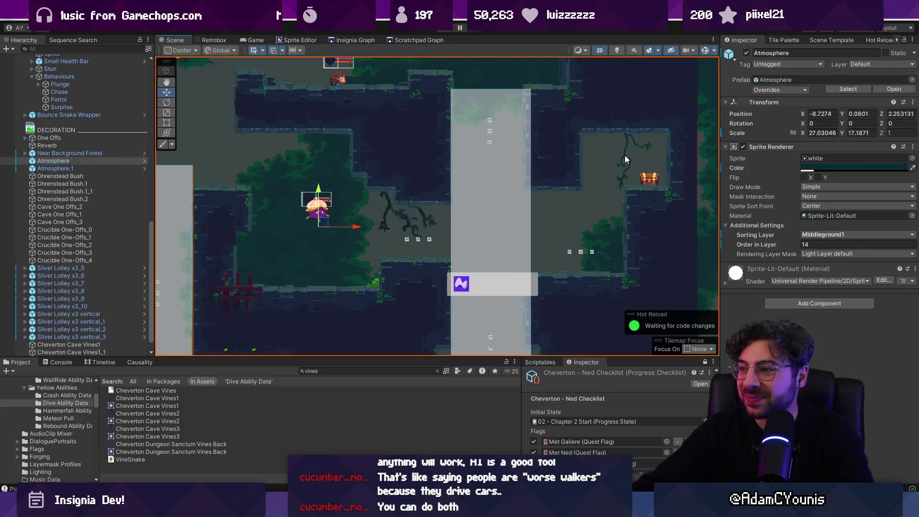
left_click(625, 156)
left_click_drag(640, 155, 622, 153)
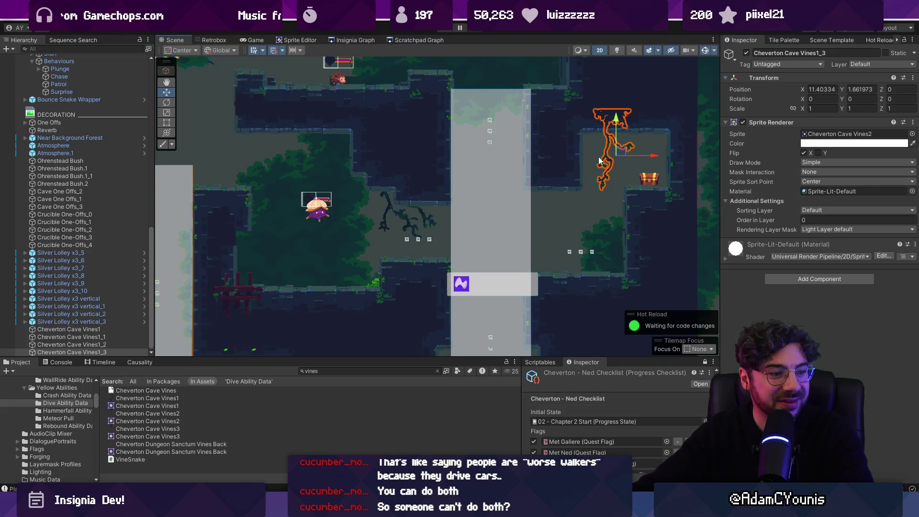
key("Left")
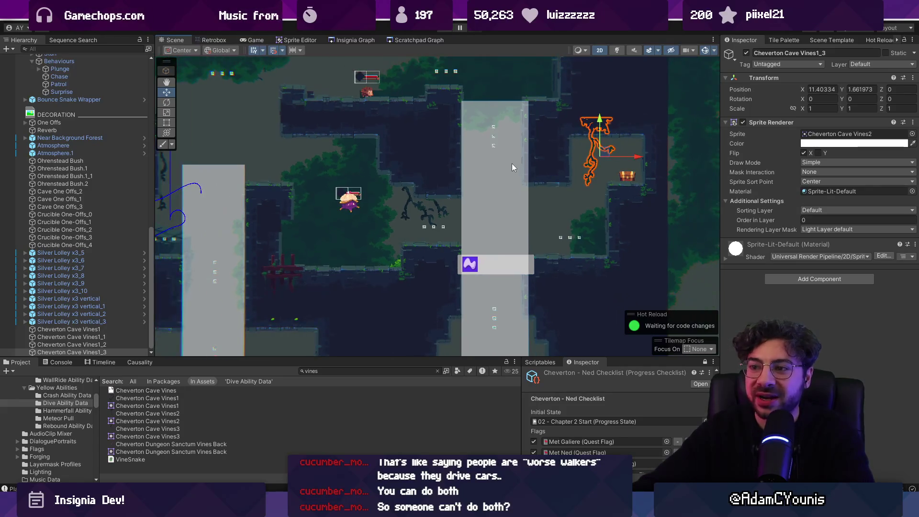
Duplicate the Cheverton Cave Vines1_1 vine, place the copy up-right, and nudge the chest vine left.
left_click(328, 240)
left_click(327, 239)
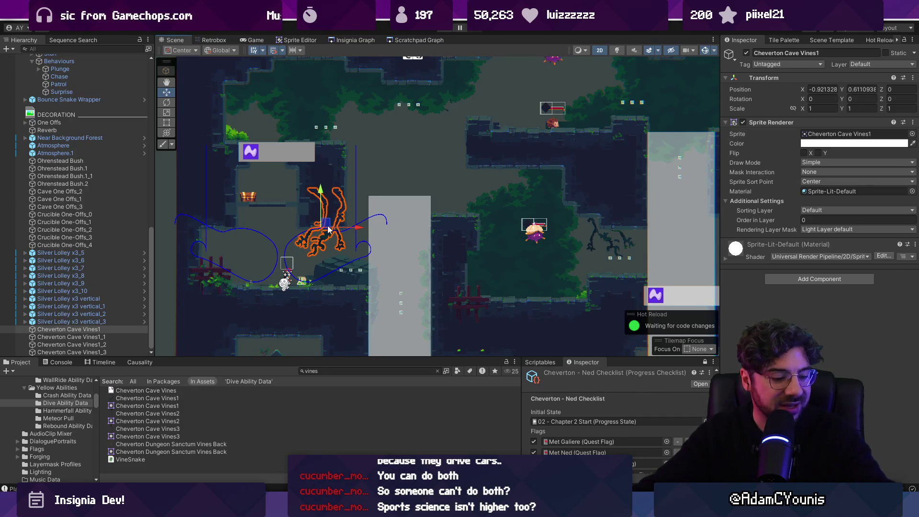
key("Down")
key("f")
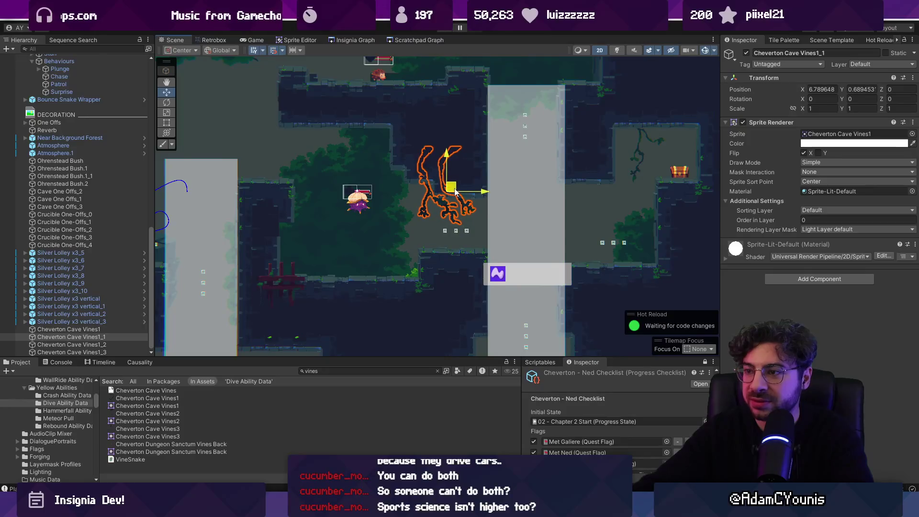
key("ctrl+d")
mouse_move(455, 191)
left_mouse_down()
mouse_move(678, 127)
mouse_move(654, 137)
mouse_move(634, 173)
left_mouse_up()
scroll(633, 173, "up", 3)
left_click(632, 173)
mouse_move(654, 136)
left_mouse_down()
mouse_move(650, 149)
mouse_move(492, 153)
left_mouse_up()
scroll(602, 190, "down", 2)
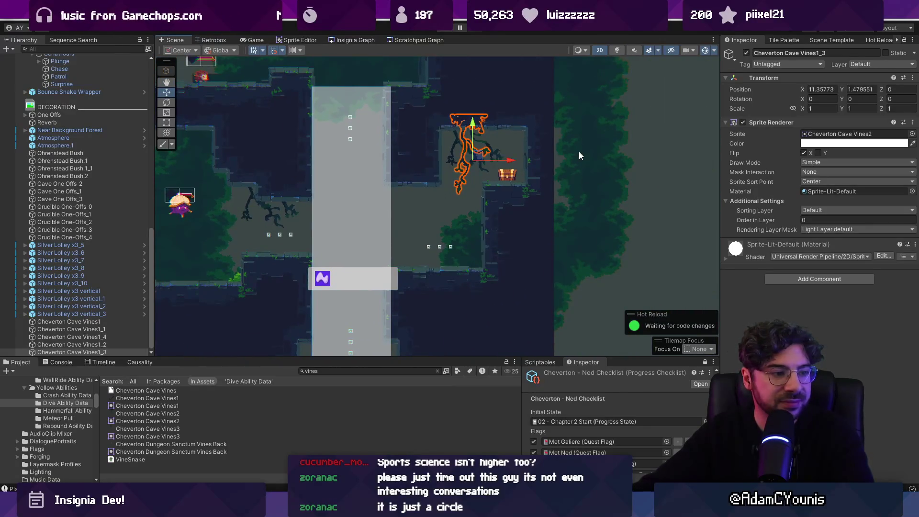
Reselect the Vines1_1 vine among the overlapping objects, frame it, and browse its sprites.
left_click(652, 144)
left_click(465, 177)
left_click(465, 177)
left_click(465, 179)
left_click(465, 179)
scroll(370, 150, "down", 2)
key("f")
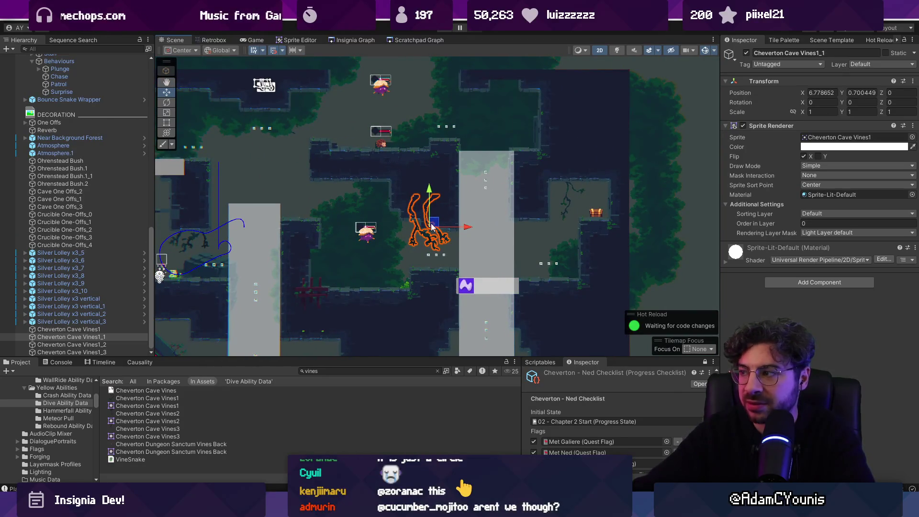
left_click(912, 138)
key("Down")
key("Down")
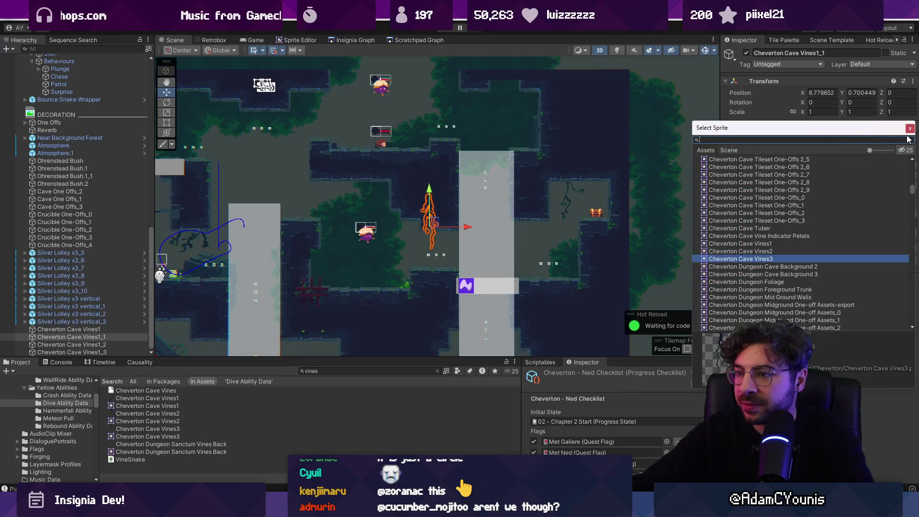
key("Escape")
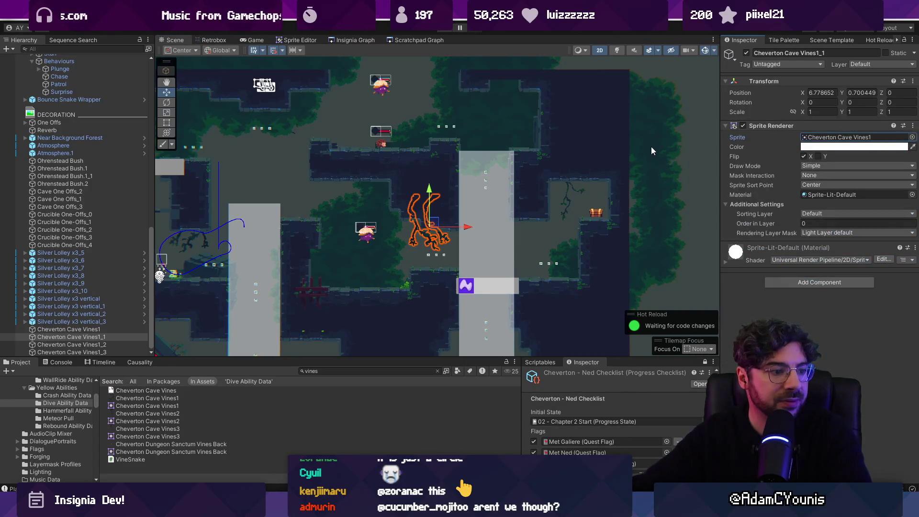
scroll(618, 192, "down", 2)
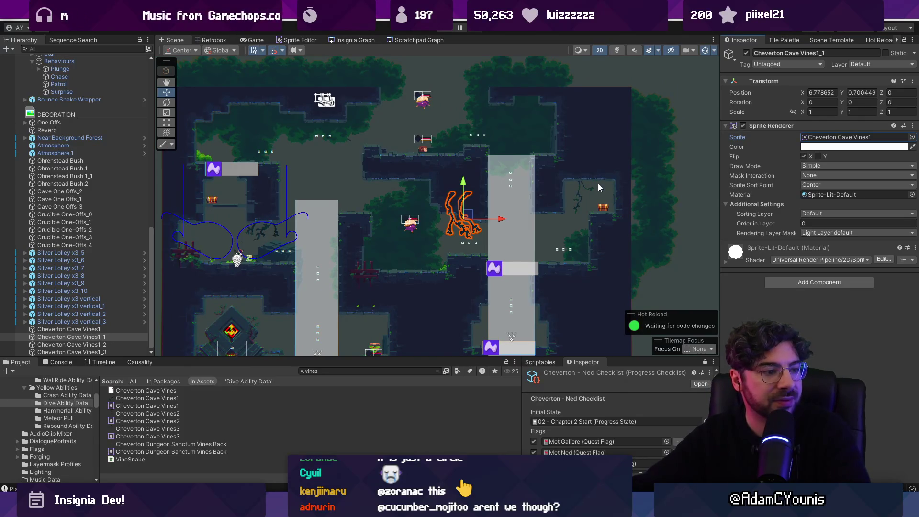
scroll(560, 194, "down", 4)
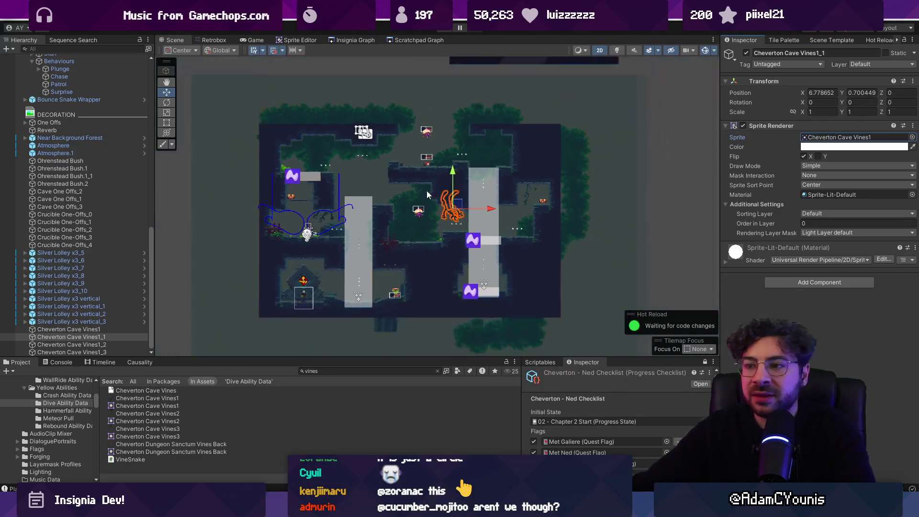
left_click(659, 183)
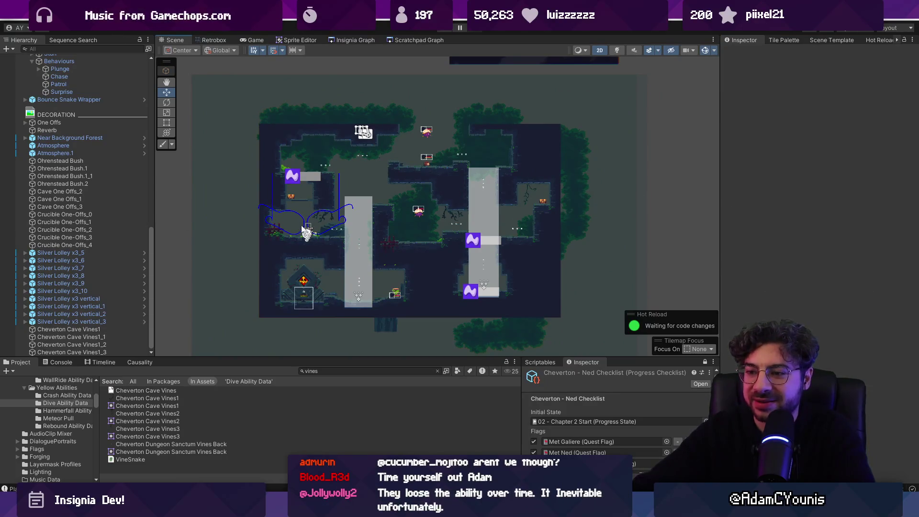
left_click_drag(372, 246, 362, 237)
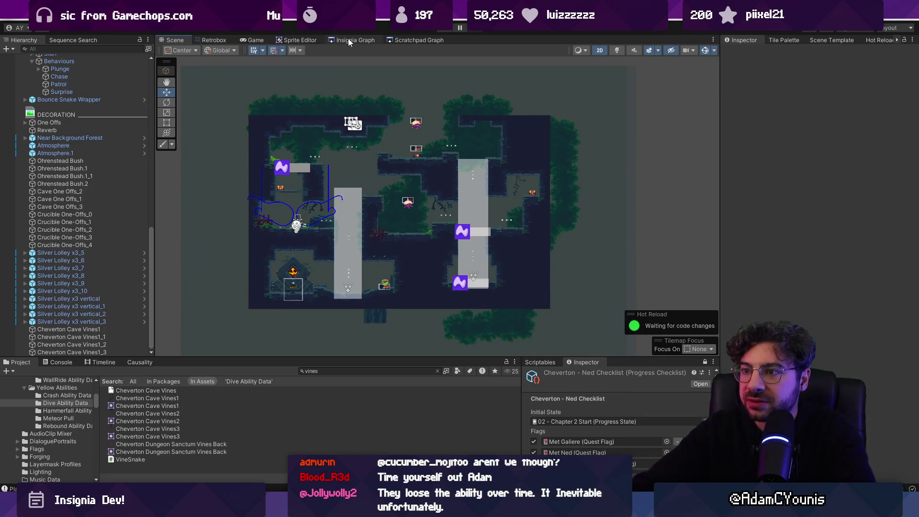
Select the Crucible Teleport Platform and show an enlarged Causality reference view.
scroll(289, 206, "up", 3)
scroll(294, 195, "up", 3)
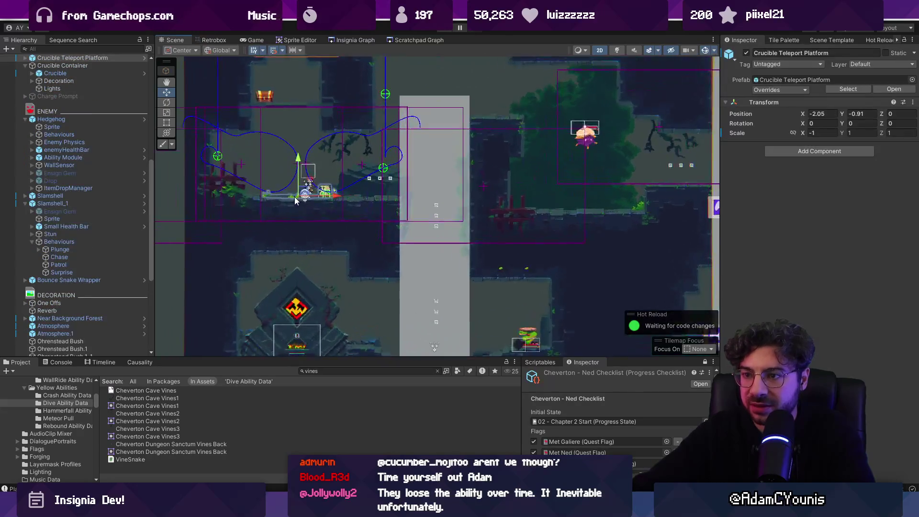
left_click(271, 194)
left_click(113, 364)
left_click(146, 364)
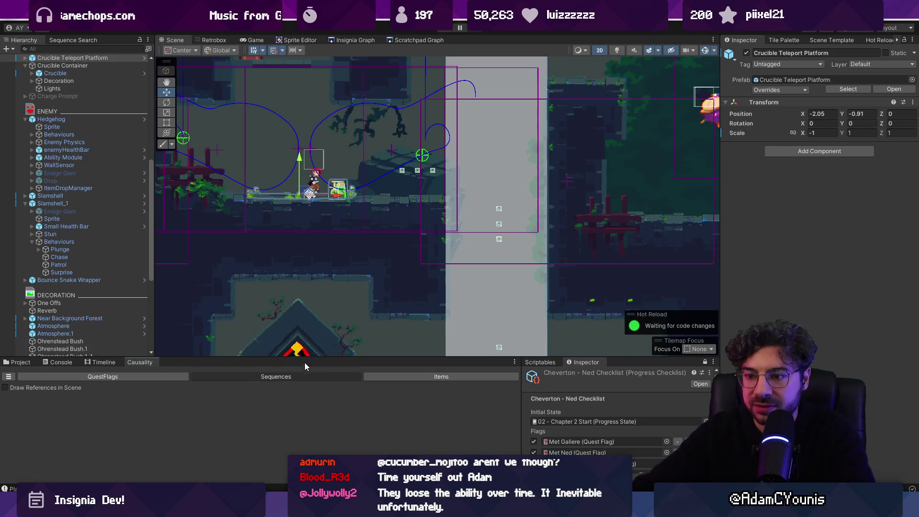
left_click_drag(306, 358, 306, 304)
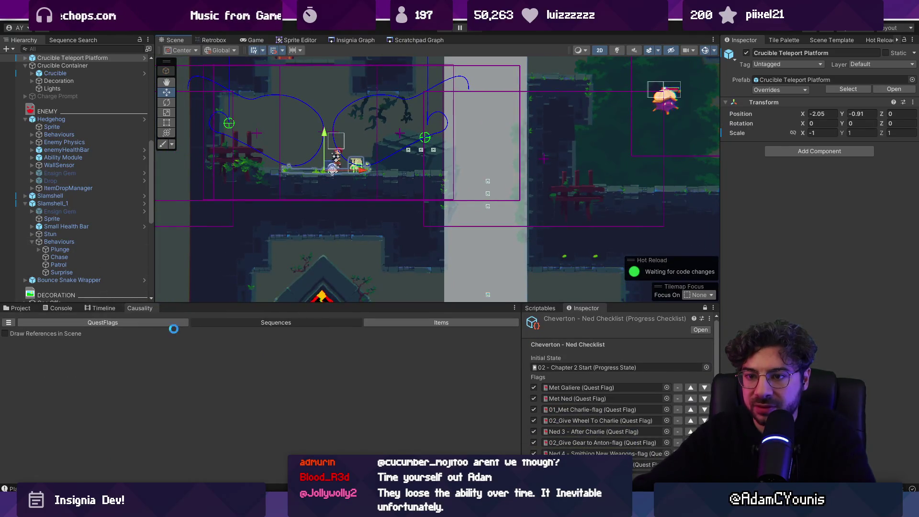
Switch the right-hand dock to the SceneMeta scene metadata panel.
left_click(824, 40)
left_click(874, 40)
left_click(784, 39)
left_click(743, 40)
left_click(896, 40)
left_click(878, 39)
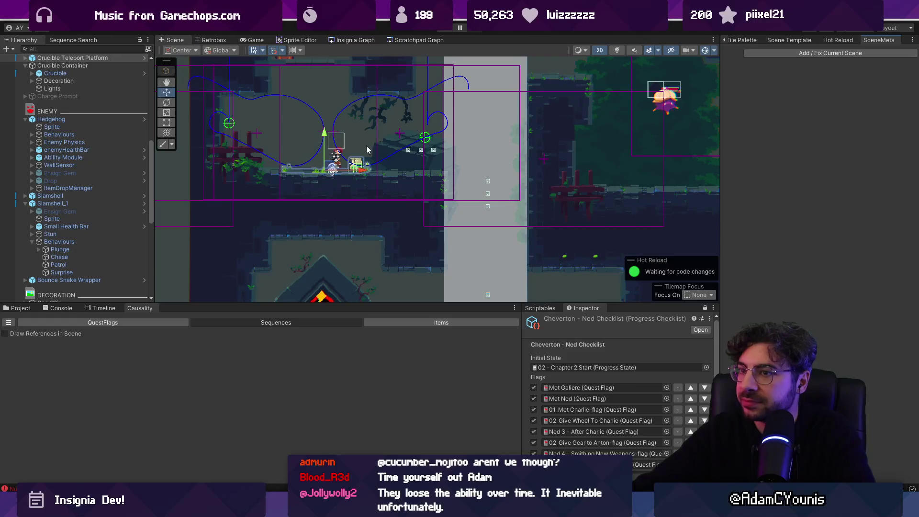
List sequences setting the Crucible flags and inspect the Hurt, Balance, Perfect and Default teleport sequences.
left_click(133, 173)
left_click(219, 353)
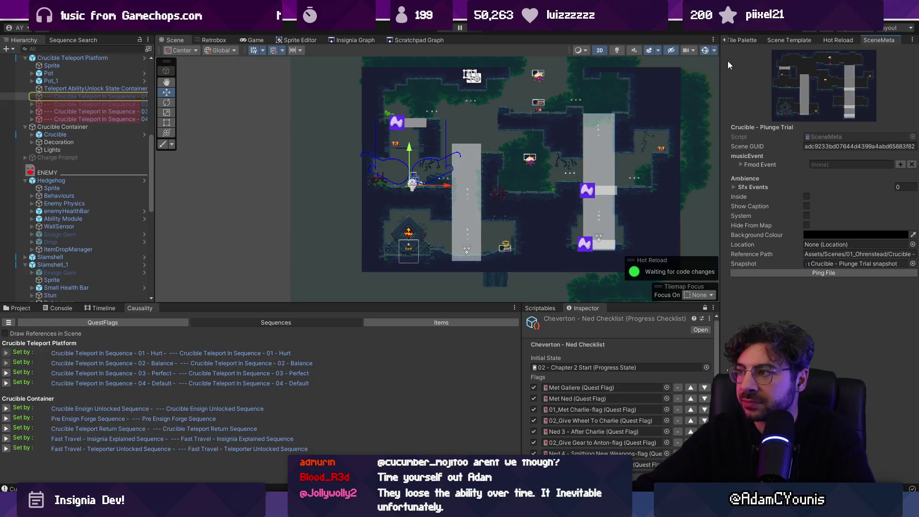
scroll(565, 175, "up", 2)
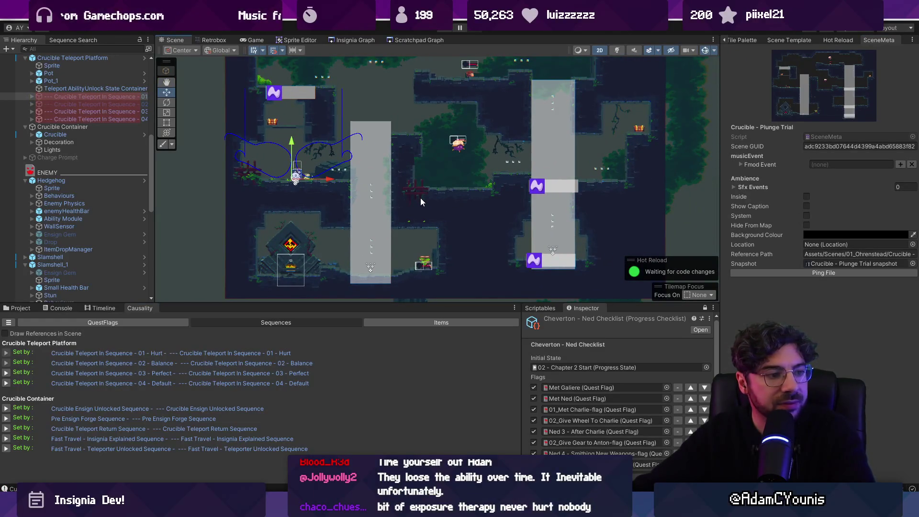
scroll(304, 230, "up", 1)
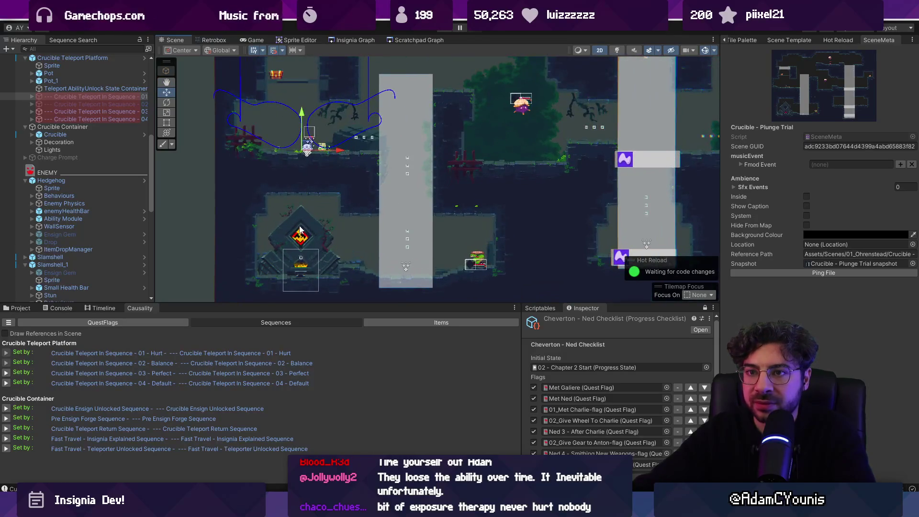
left_click(123, 103)
left_click_drag(153, 109, 188, 109)
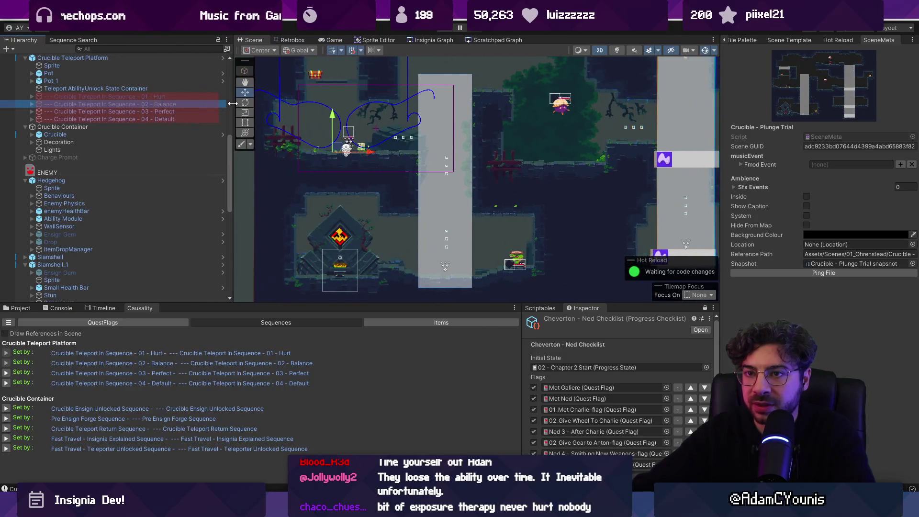
left_click(159, 113)
left_click(159, 119)
left_click(159, 113)
left_click(168, 119)
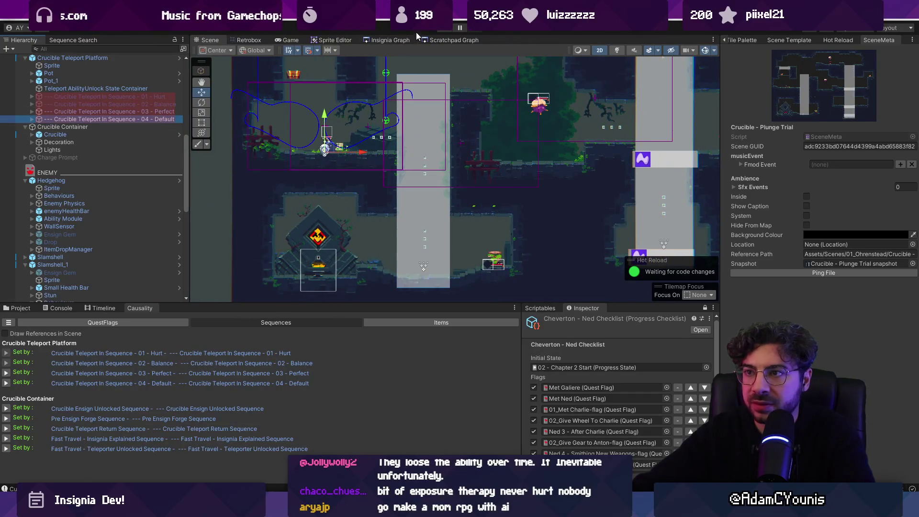
left_click(383, 39)
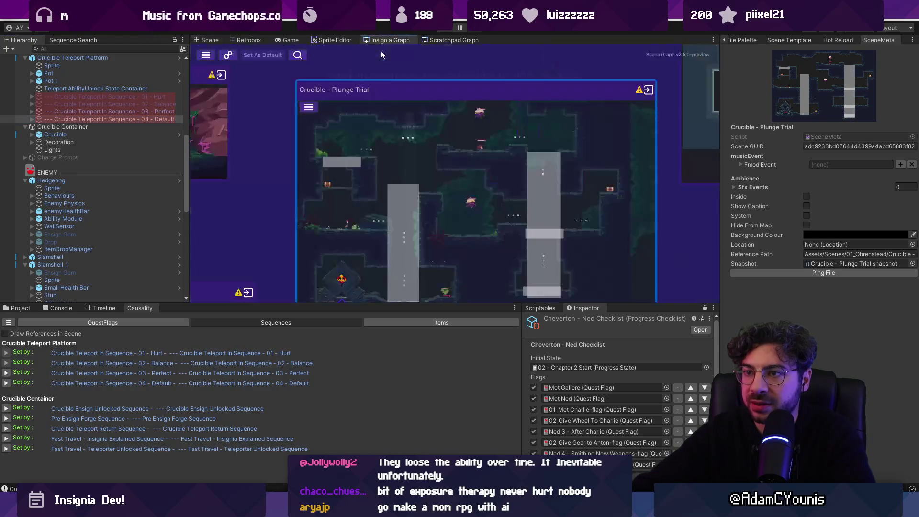
Pan the Insignia Graph map and briefly open the Wind Tunnel scene.
scroll(398, 162, "down", 3)
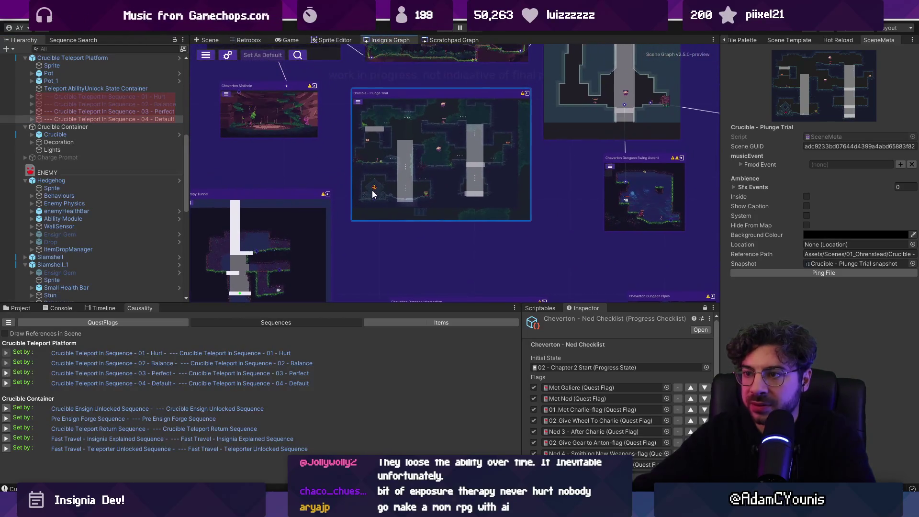
left_click_drag(373, 195, 365, 239)
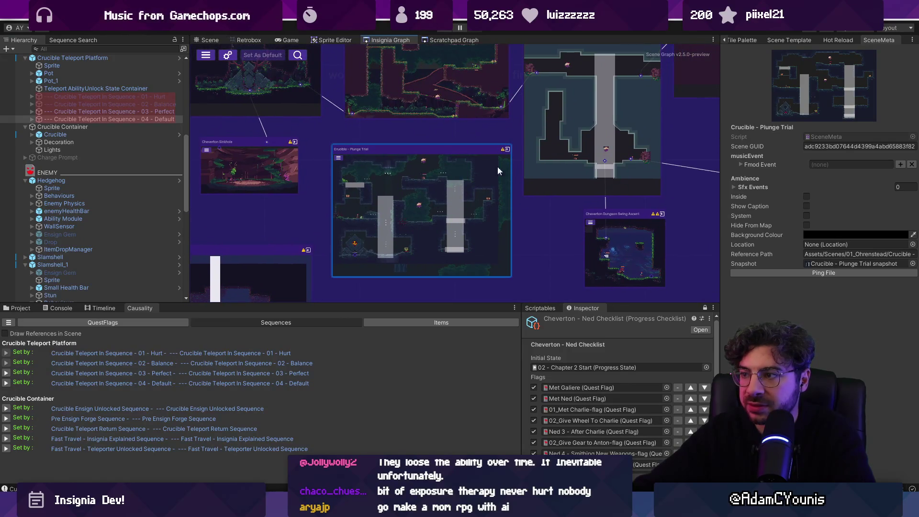
double_click(573, 148)
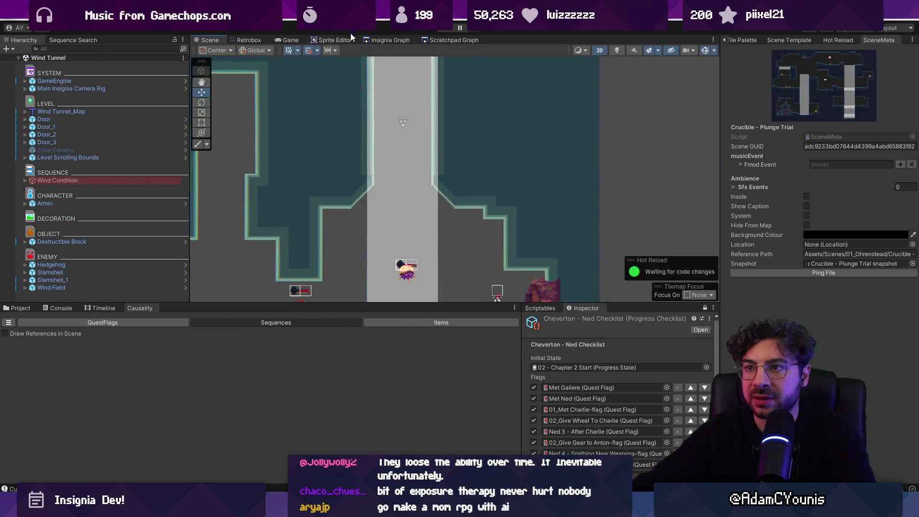
left_click(388, 40)
scroll(429, 176, "down", 3)
scroll(423, 176, "up", 5)
Select the Crucible Anvil in the Cheverton Forest Hithen Caravan scene, then open Wind Tunnel.
double_click(408, 150)
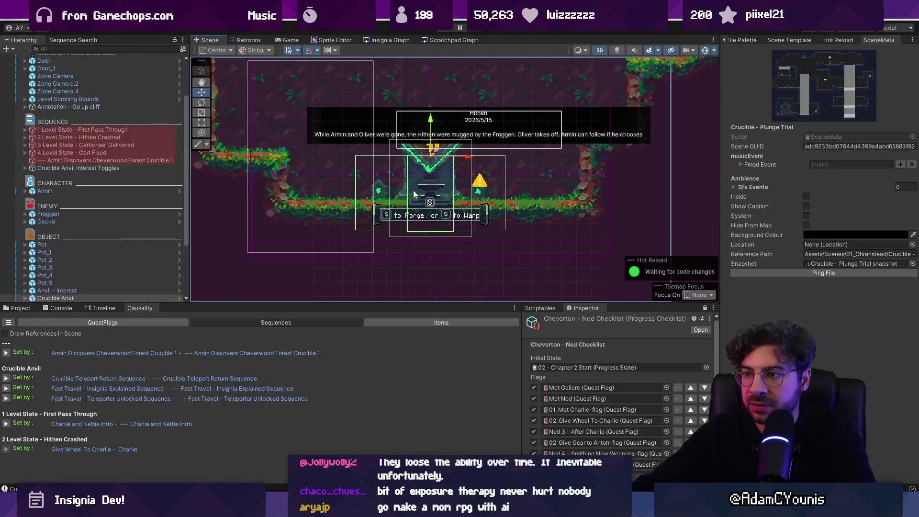
scroll(116, 249, "down", 4)
left_click(91, 267)
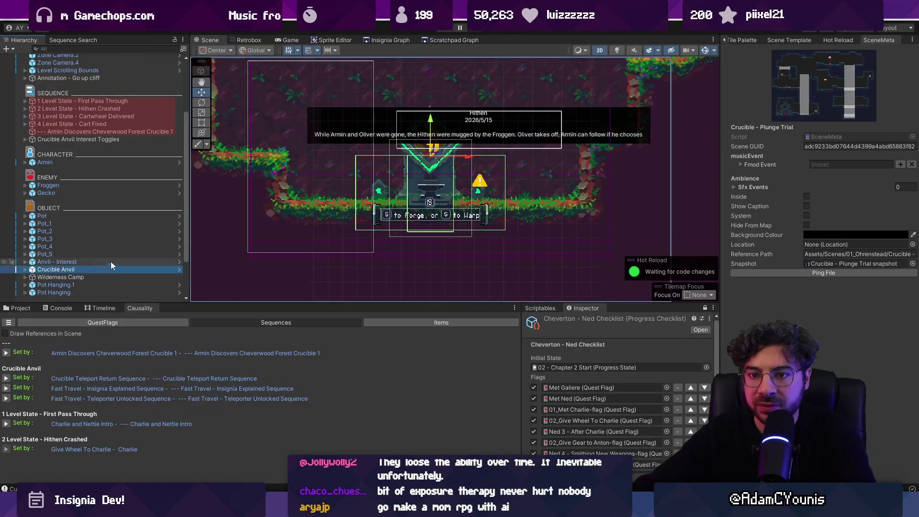
left_click(382, 40)
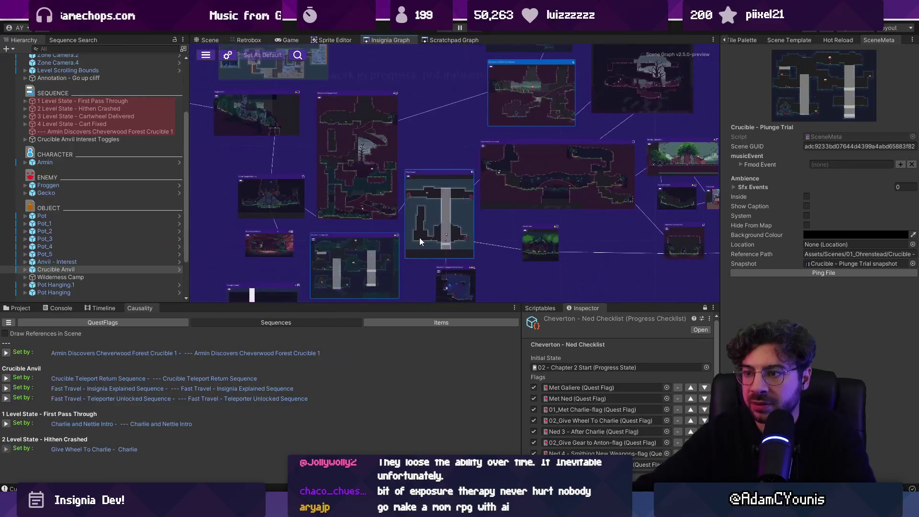
double_click(413, 239)
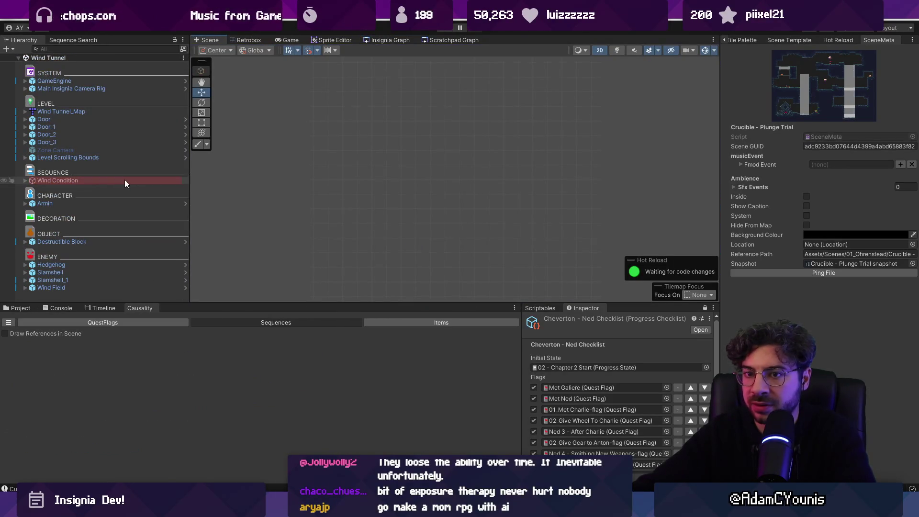
Paste the Crucible Anvil into Wind Tunnel and parent it under the OBJECT group.
key("ctrl+v")
key("2")
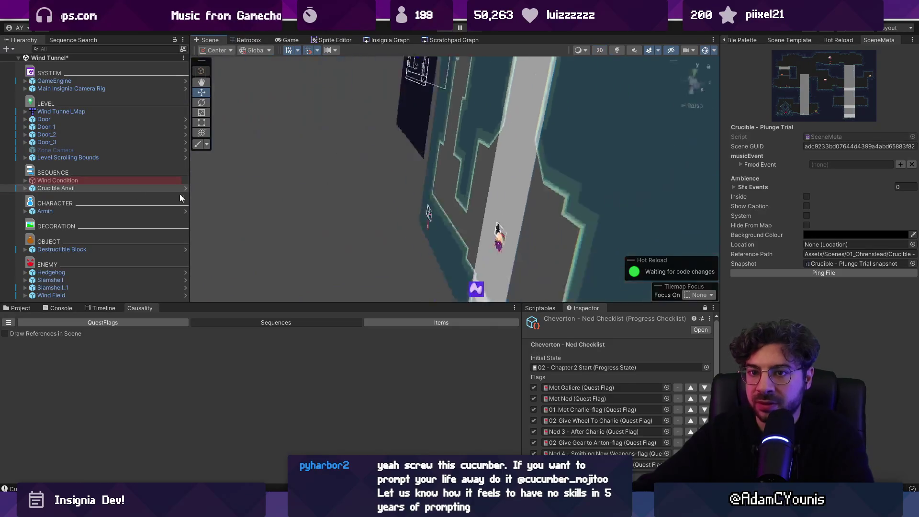
double_click(77, 190)
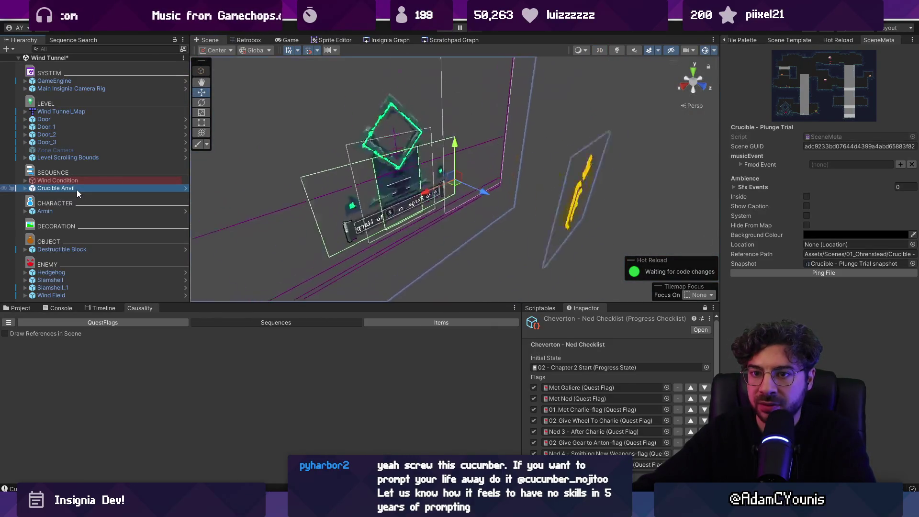
right_click(98, 182)
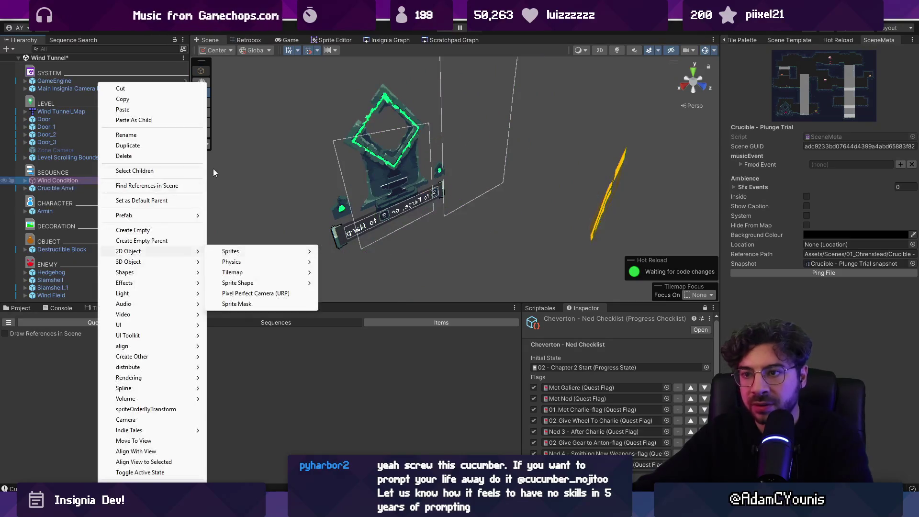
key("Escape")
key("2")
key("t")
left_click(114, 180)
scroll(368, 169, "down", 3)
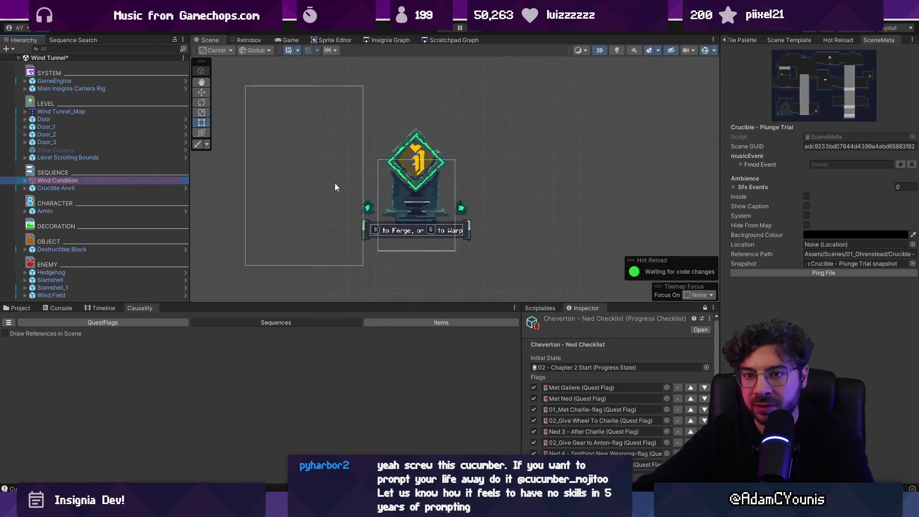
left_click(123, 188)
mouse_move(97, 186)
left_mouse_down()
mouse_move(99, 236)
mouse_move(108, 244)
left_mouse_up()
scroll(428, 197, "down", 5)
Move the anvil beside the central shaft and save the Wind Tunnel scene.
left_click(428, 197)
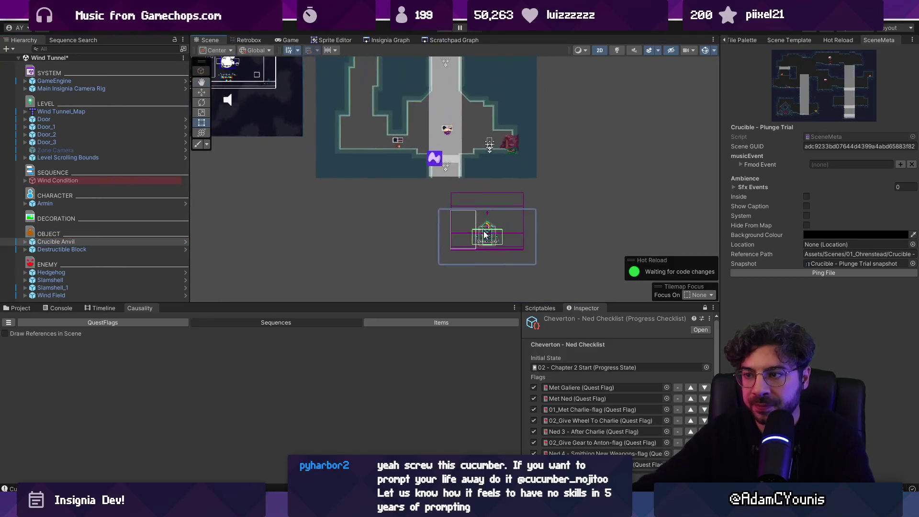
key("w")
scroll(503, 247, "up", 8)
scroll(503, 242, "down", 10)
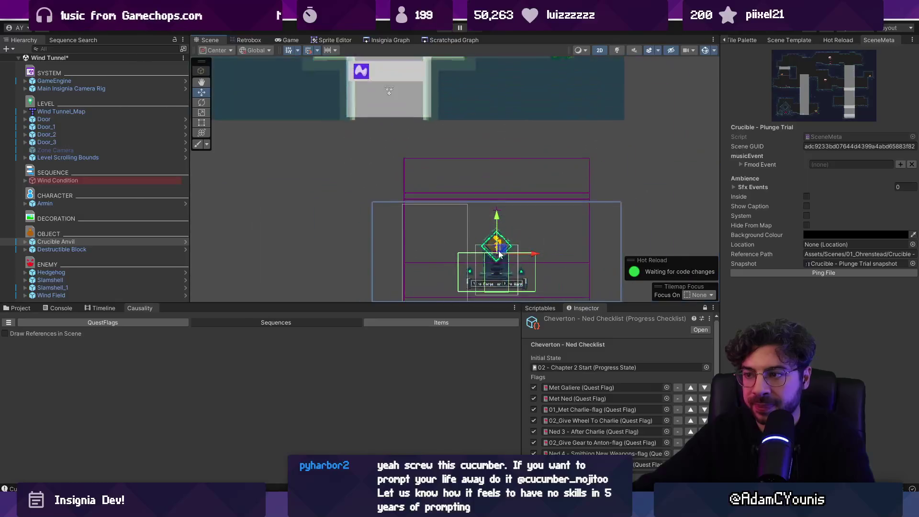
left_click_drag(497, 256, 266, 74)
scroll(282, 117, "up", 8)
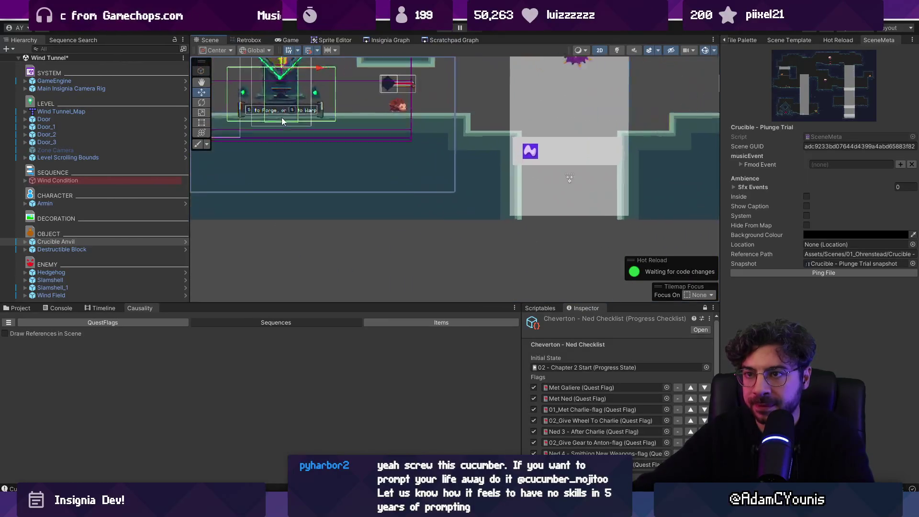
left_click_drag(372, 173, 394, 189)
scroll(377, 180, "down", 5)
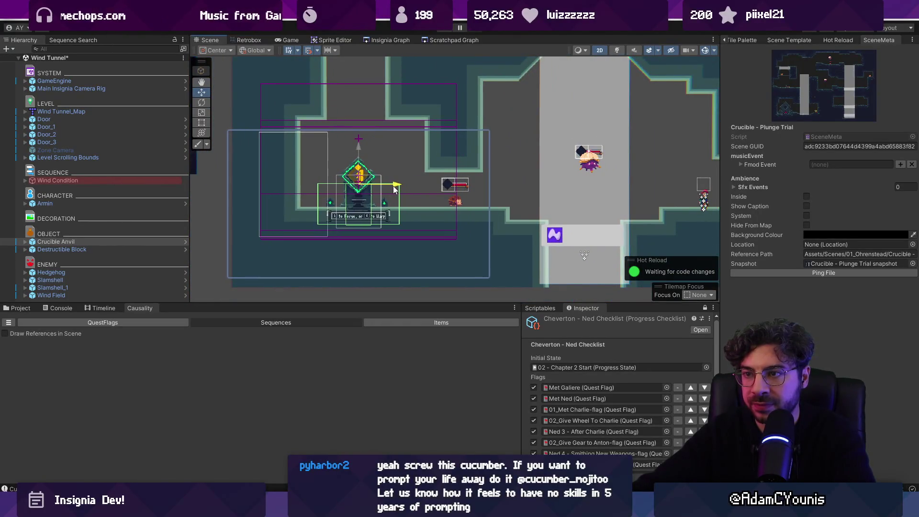
key("ctrl+s")
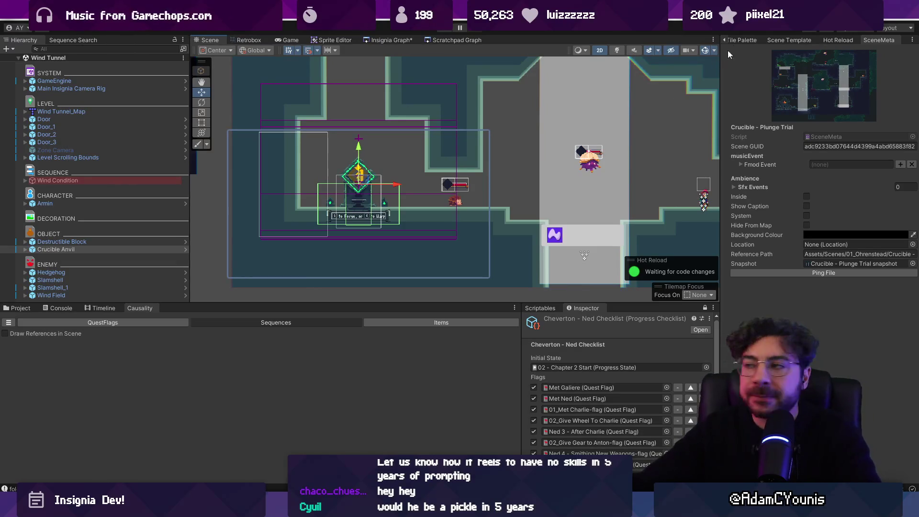
Pan the Insignia Graph to the Plunge Trial room and save the scene map.
left_click(737, 37)
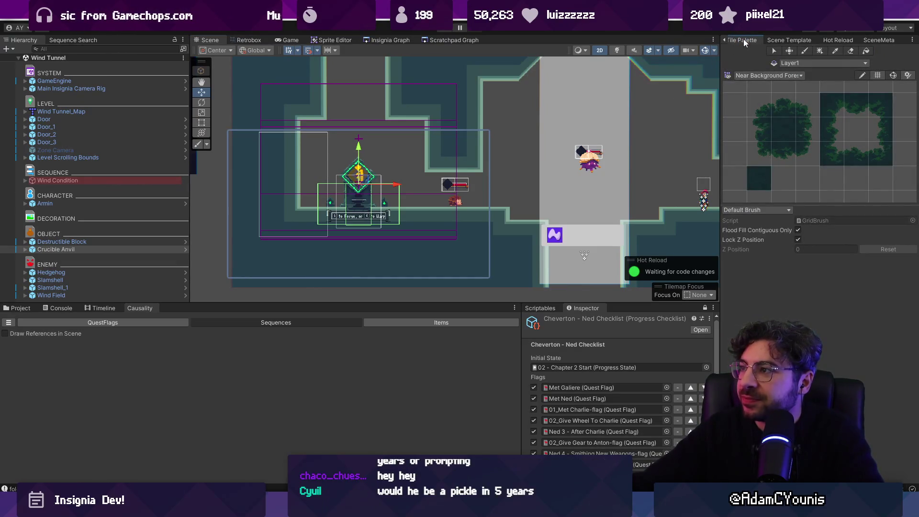
left_click(724, 39)
left_click(741, 39)
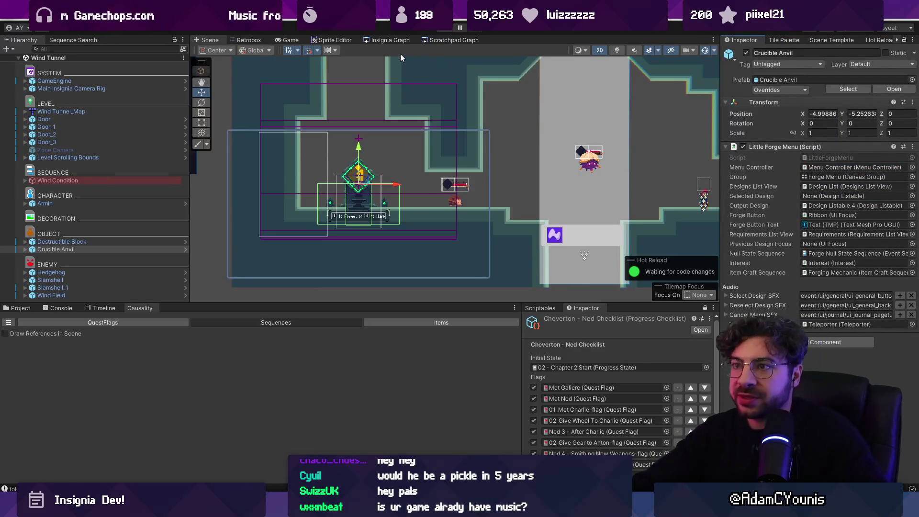
left_click(389, 37)
mouse_move(416, 179)
left_mouse_down()
mouse_move(432, 111)
mouse_move(581, 150)
mouse_move(408, 192)
left_mouse_up()
key("ctrl+s")
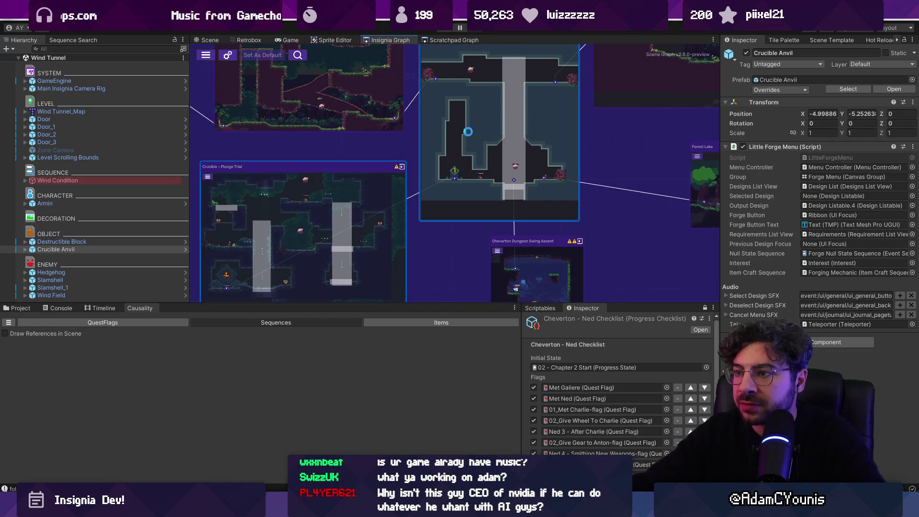
Reopen Wind Tunnel and inspect the Crucible Anvil's Menu Controller, Interest and Teleporter children.
double_click(434, 130)
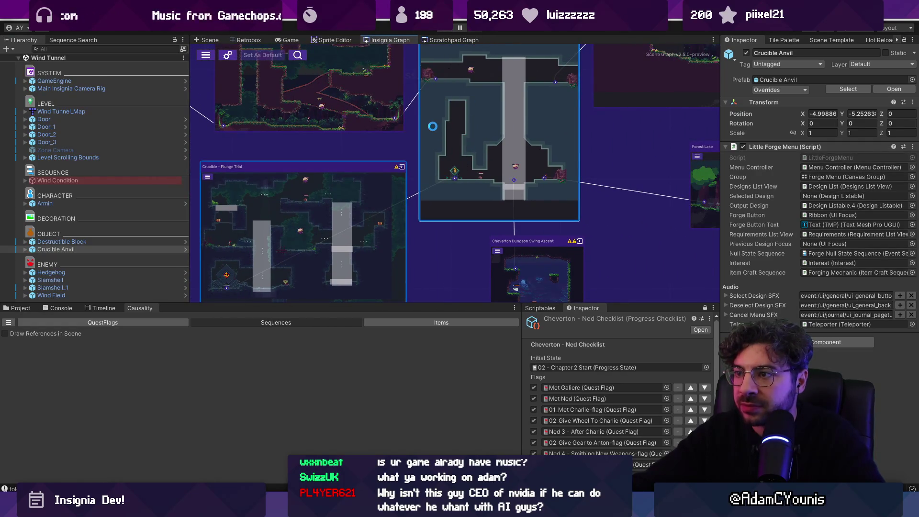
left_click(359, 180)
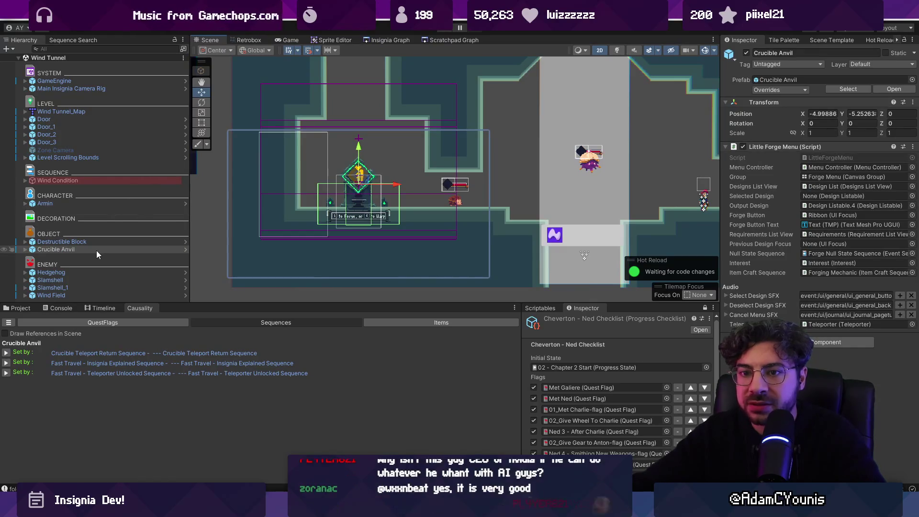
left_click(26, 249)
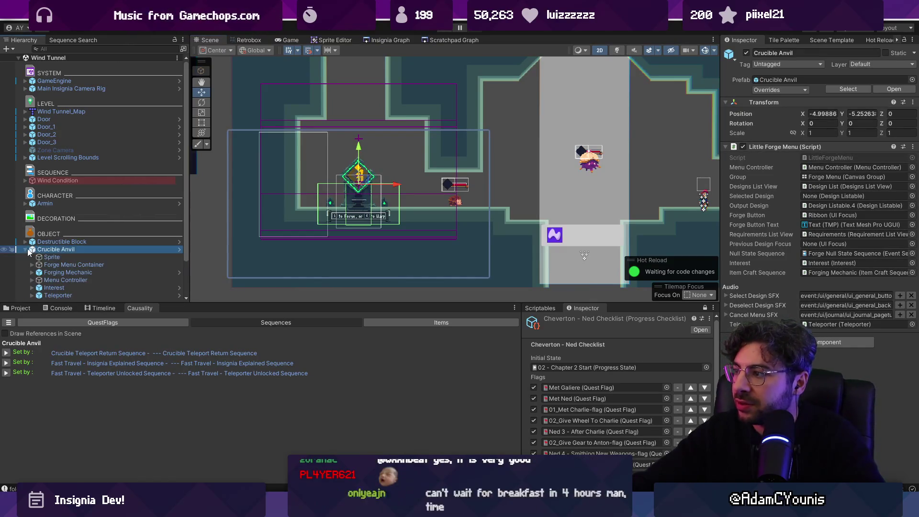
left_click(59, 221)
left_click(56, 228)
left_click(59, 236)
left_click(60, 244)
left_click(58, 252)
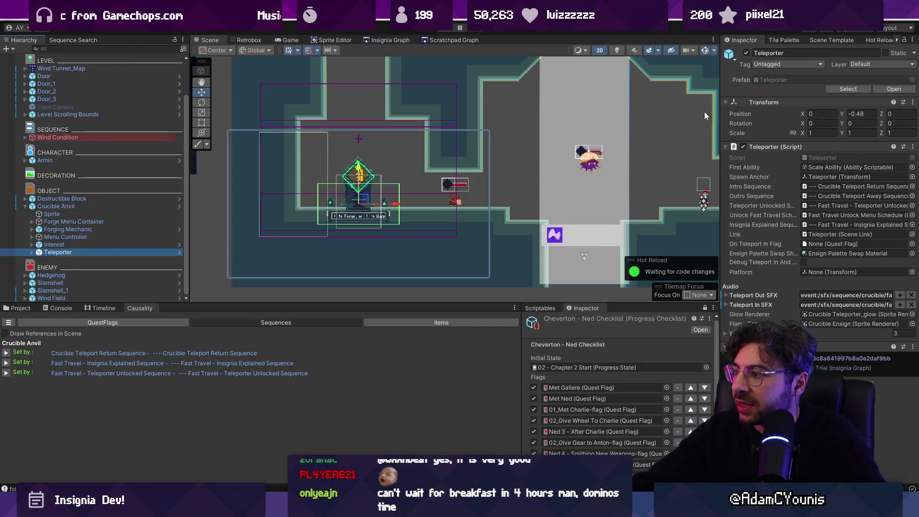
Play-test the Wind Tunnel level, then open the Cheverton Forest Crossroads scene.
left_click(439, 29)
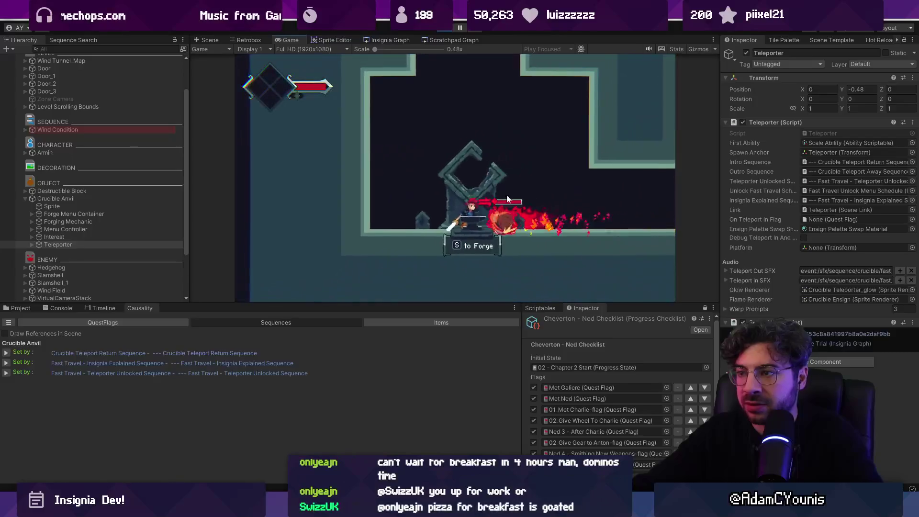
left_click(449, 30)
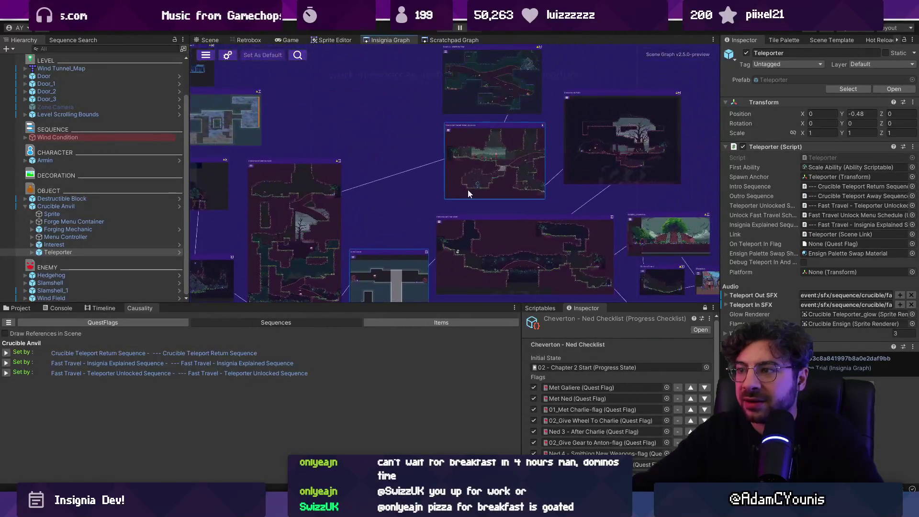
scroll(483, 119, "up", 3)
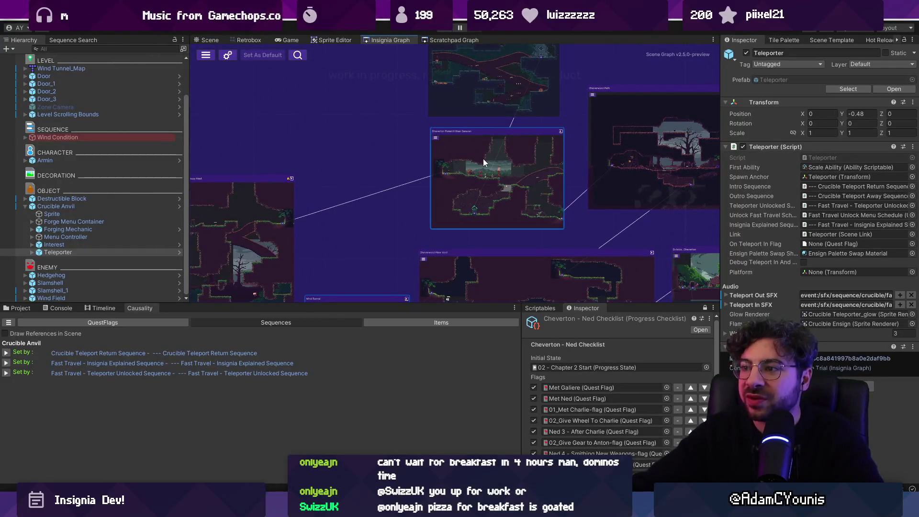
scroll(470, 180, "down", 4)
double_click(469, 187)
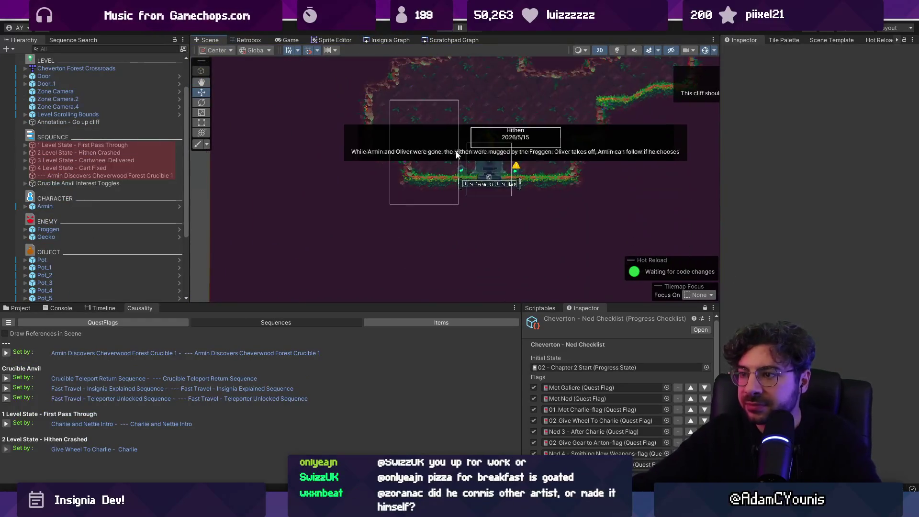
Paste the Anvil - Interest object into Wind Tunnel and place it directly over the anvil.
left_click(490, 186)
scroll(114, 215, "down", 4)
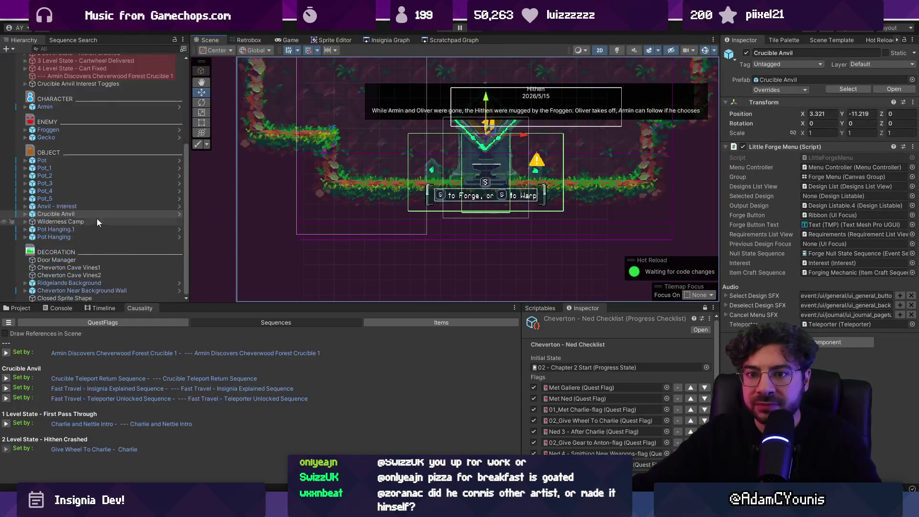
left_click(97, 207)
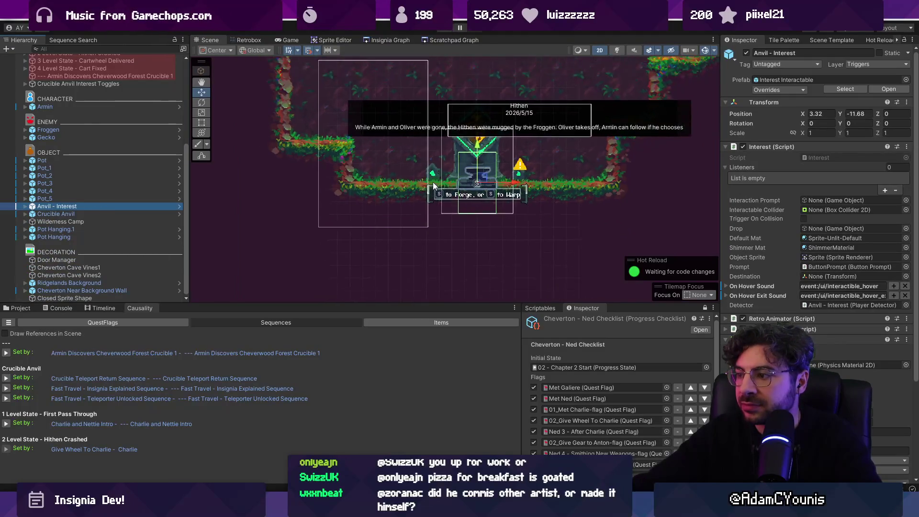
left_click(371, 41)
scroll(497, 208, "up", 5)
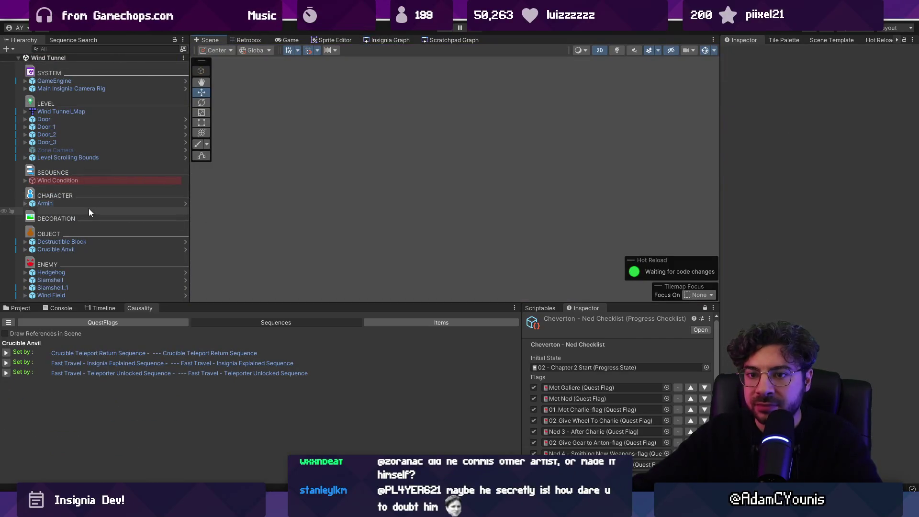
left_click(94, 257)
key("ctrl+v")
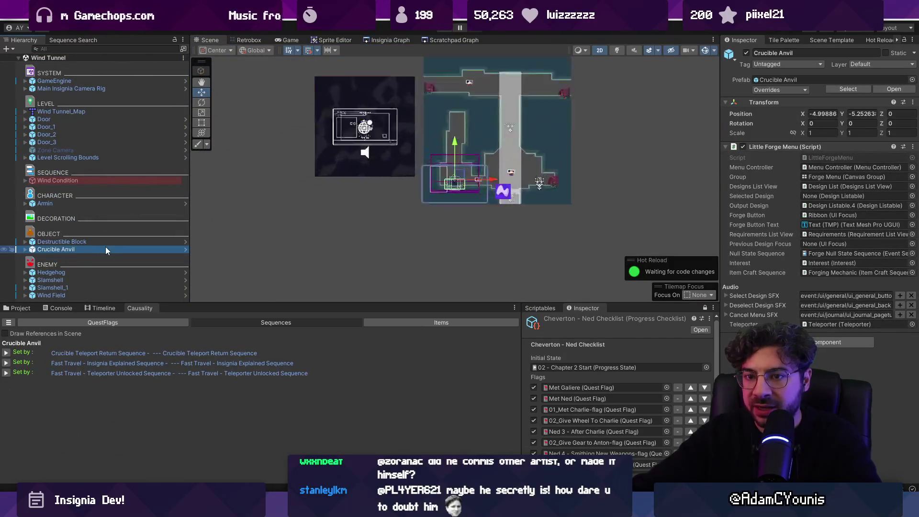
key("f")
scroll(430, 185, "down", 6)
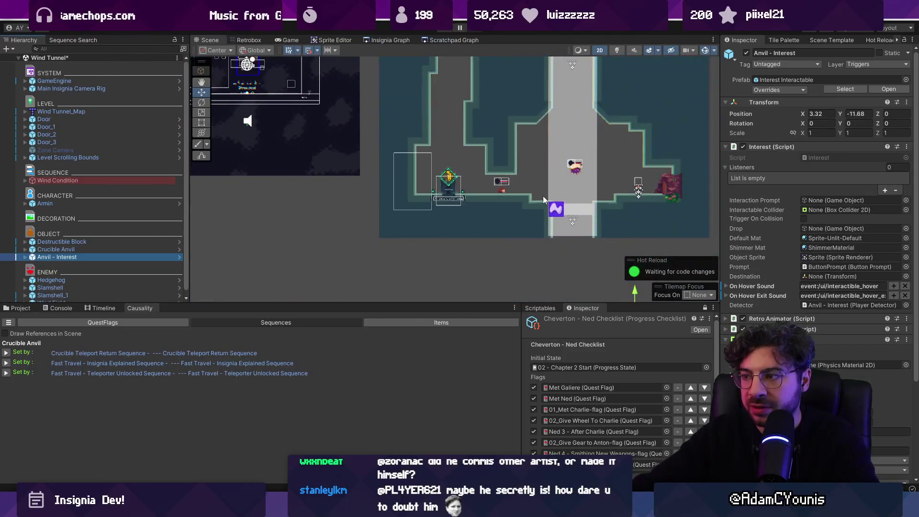
mouse_move(552, 203)
left_mouse_down()
mouse_move(391, 111)
mouse_move(394, 130)
mouse_move(415, 142)
left_mouse_up()
scroll(397, 120, "up", 5)
scroll(393, 130, "up", 3)
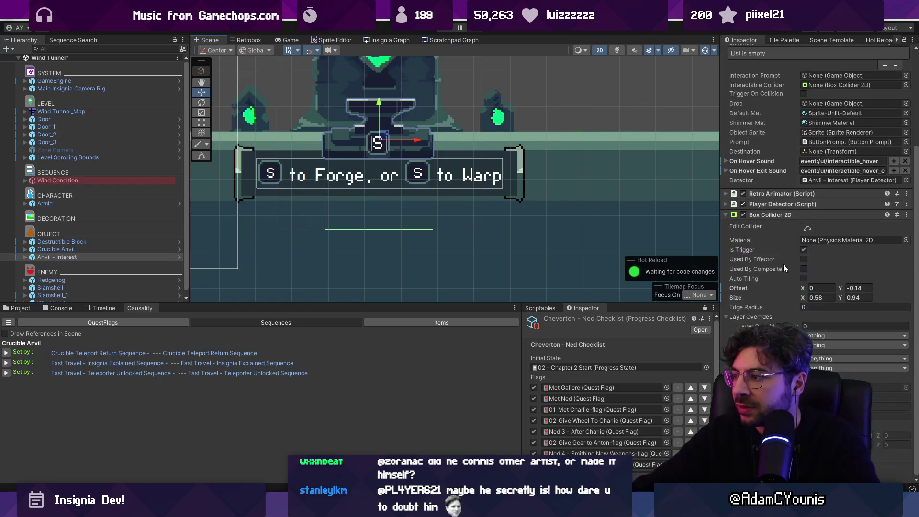
Review the Crucible Anvil's Teleporter children and the Crucible Beacons State object.
left_click(65, 257)
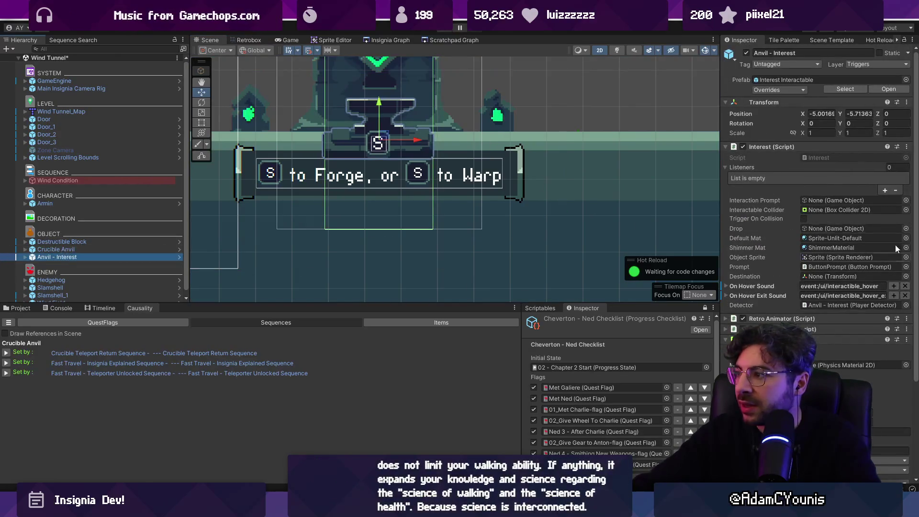
scroll(826, 175, "down", 5)
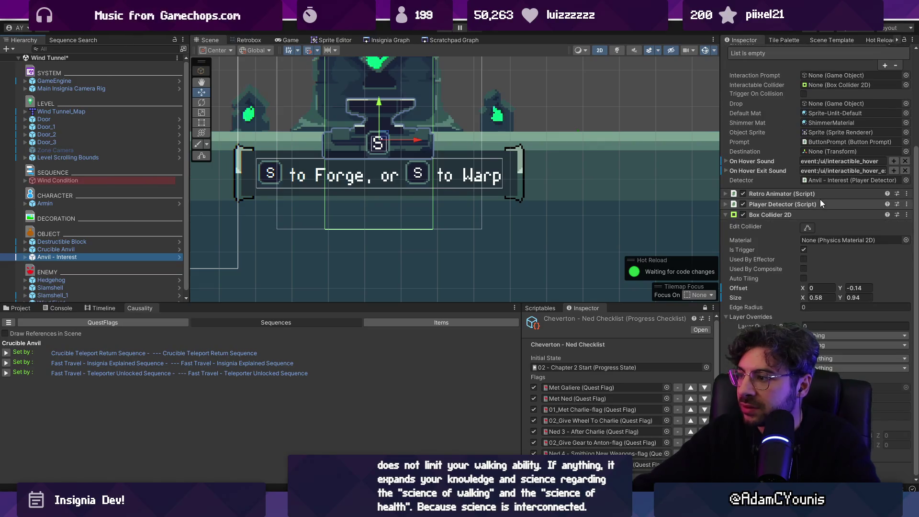
scroll(816, 203, "up", 1)
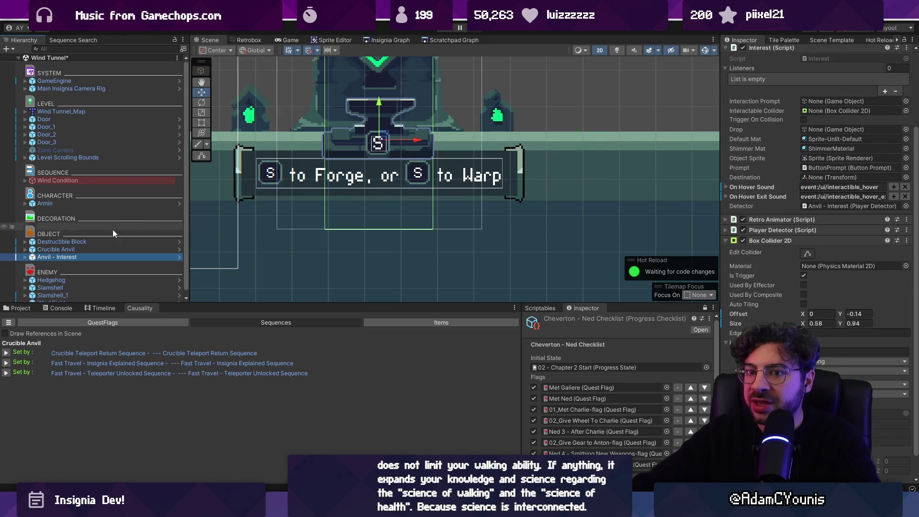
left_click(25, 249)
scroll(48, 239, "down", 3)
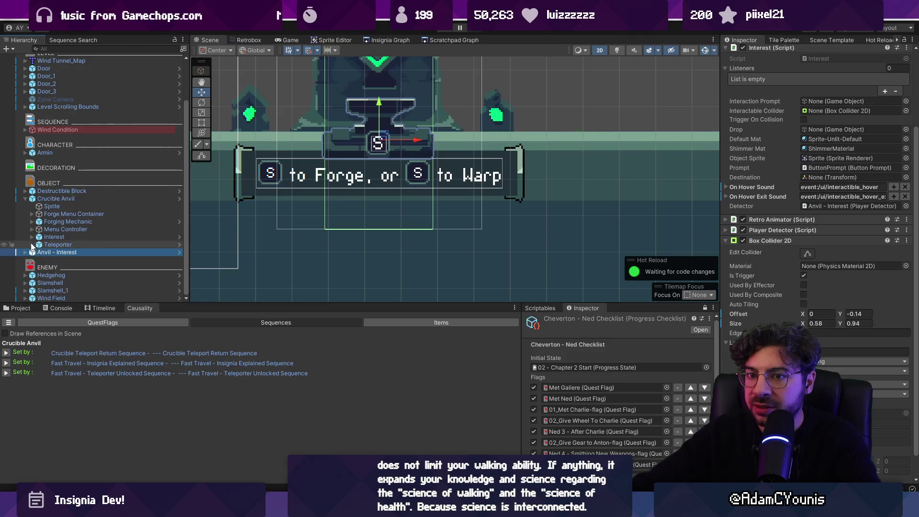
left_click(32, 245)
left_click(56, 245)
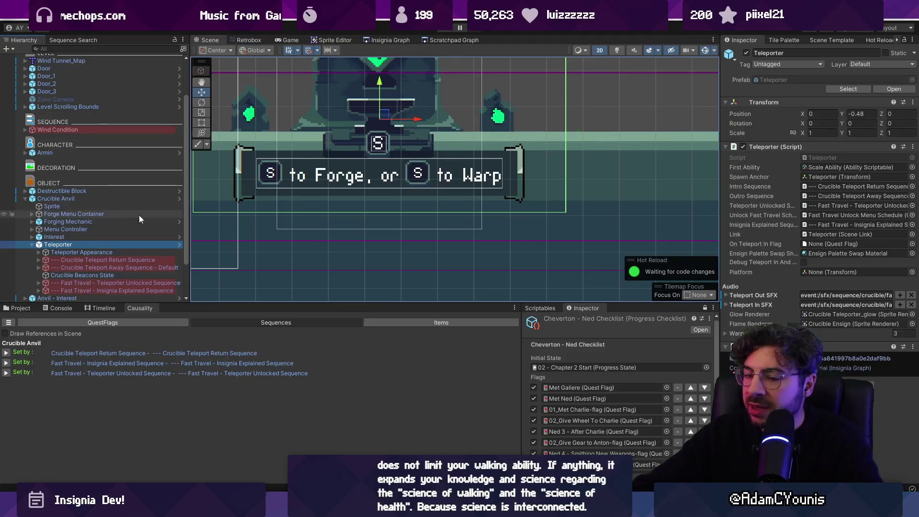
scroll(82, 202, "down", 3)
left_click(85, 203)
left_click(92, 228)
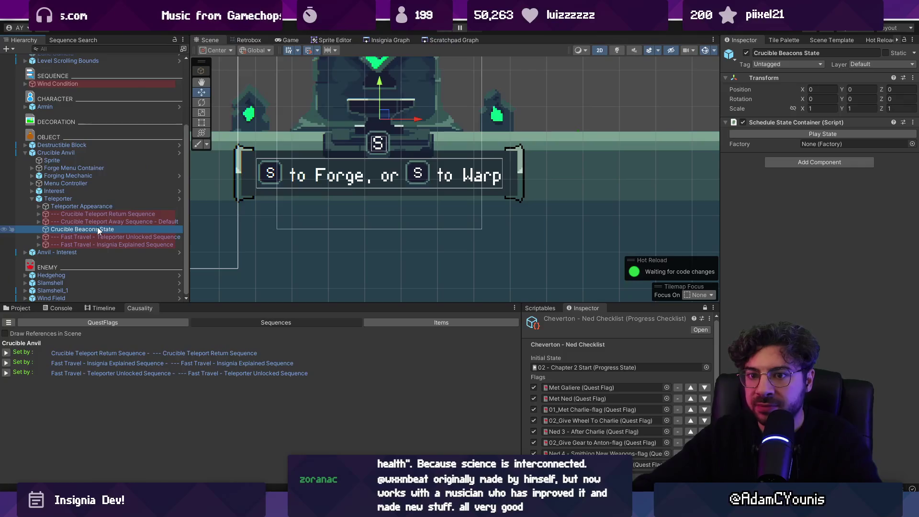
left_click(99, 253)
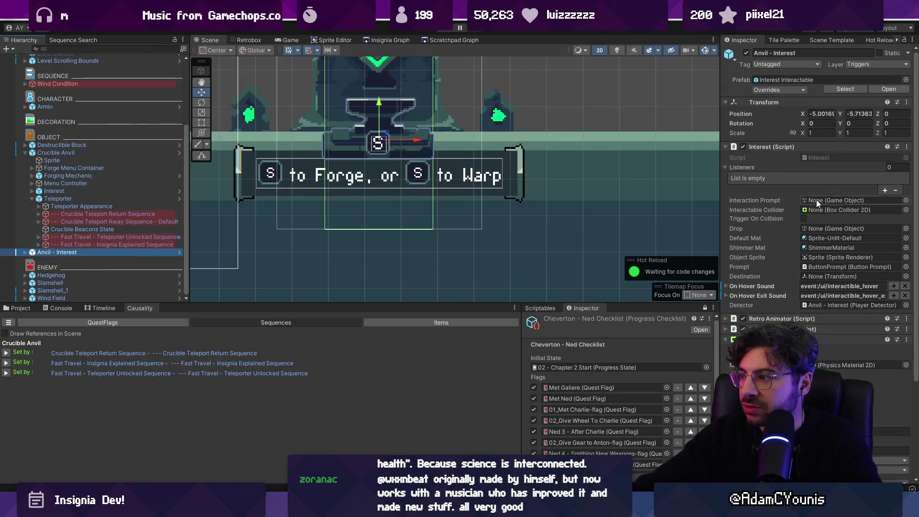
Locate the Anvil - Interest detector reference and start play-testing with Ctrl+P.
left_click(826, 306)
scroll(826, 307, "down", 5)
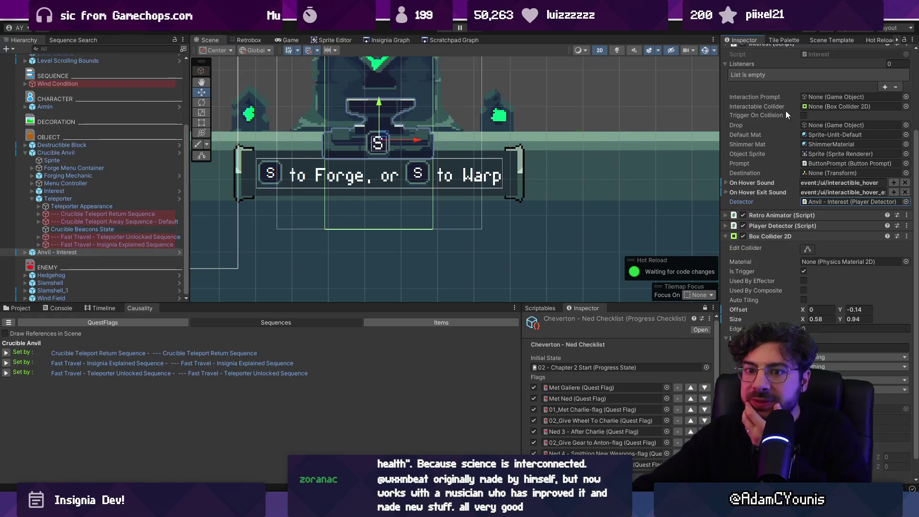
scroll(604, 174, "down", 1)
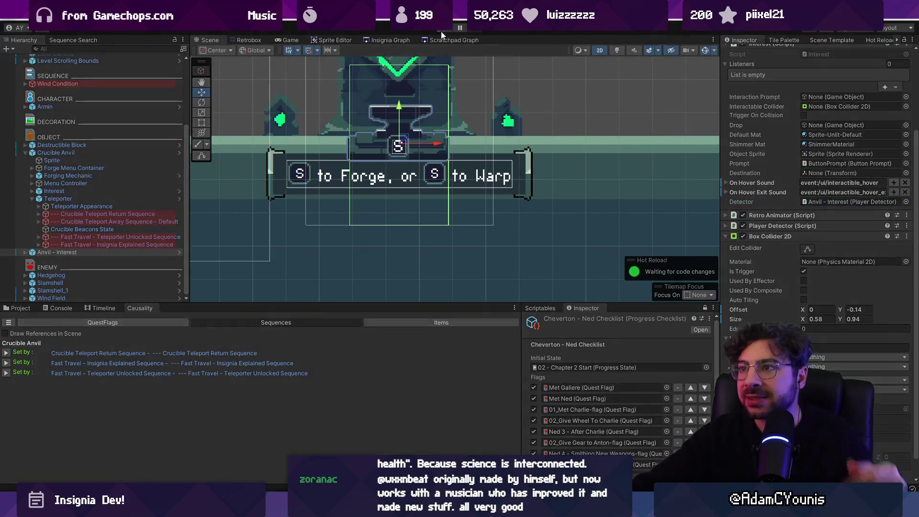
key("ctrl+p")
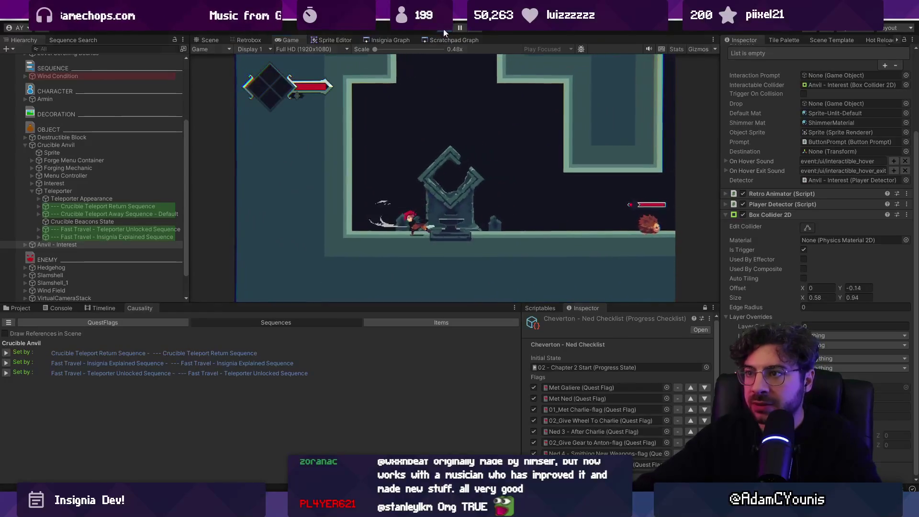
Stop the Wind Tunnel play-test after checking the anvil interaction.
left_click(448, 28)
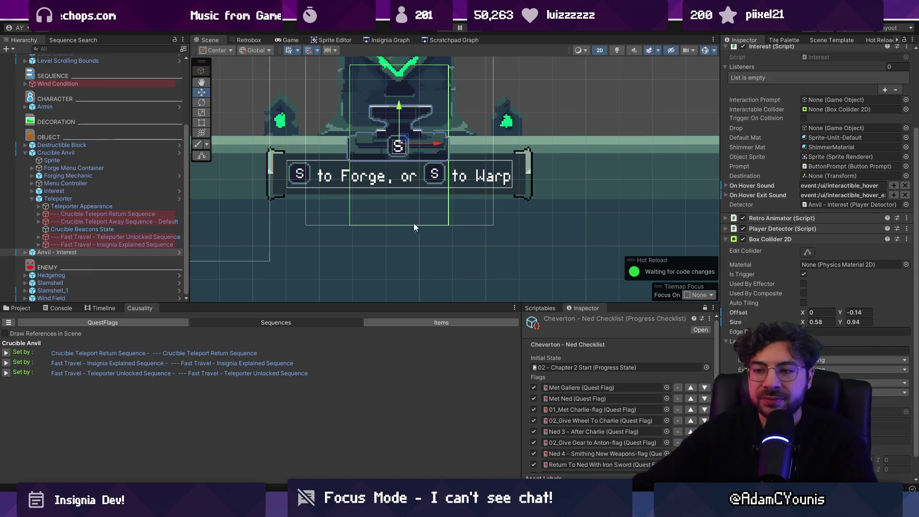
Review the Teleporter Appearance children: White Flash, glow and midground sprites, and the Teleport Return Sequence.
scroll(406, 215, "down", 5)
scroll(390, 227, "up", 2)
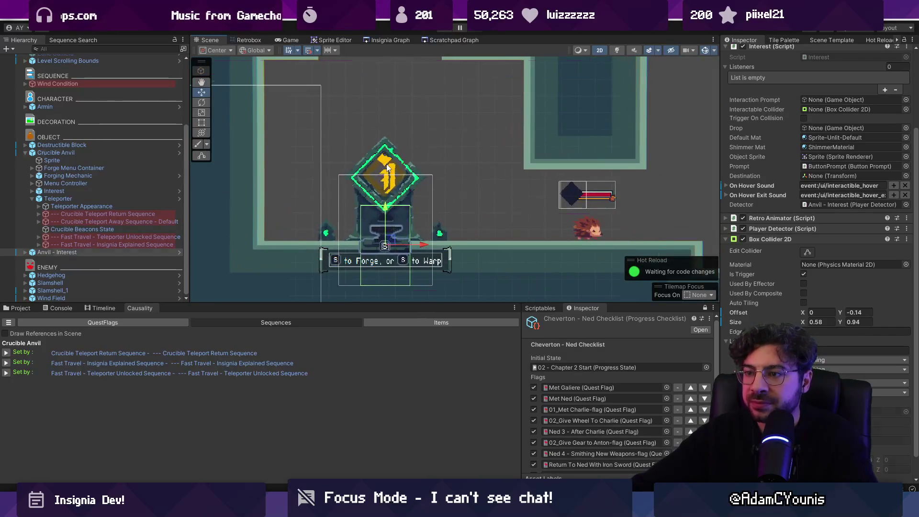
left_click(391, 170)
left_click(397, 164)
left_click(398, 163)
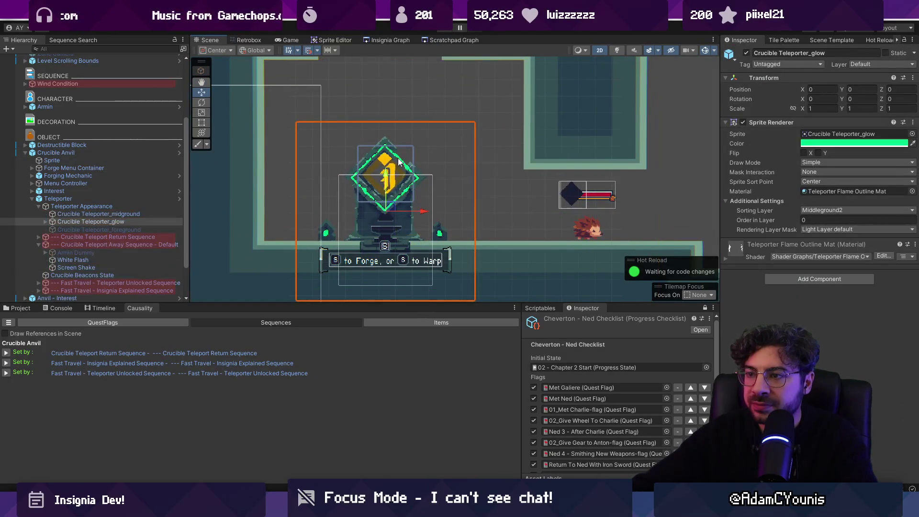
left_click(82, 214)
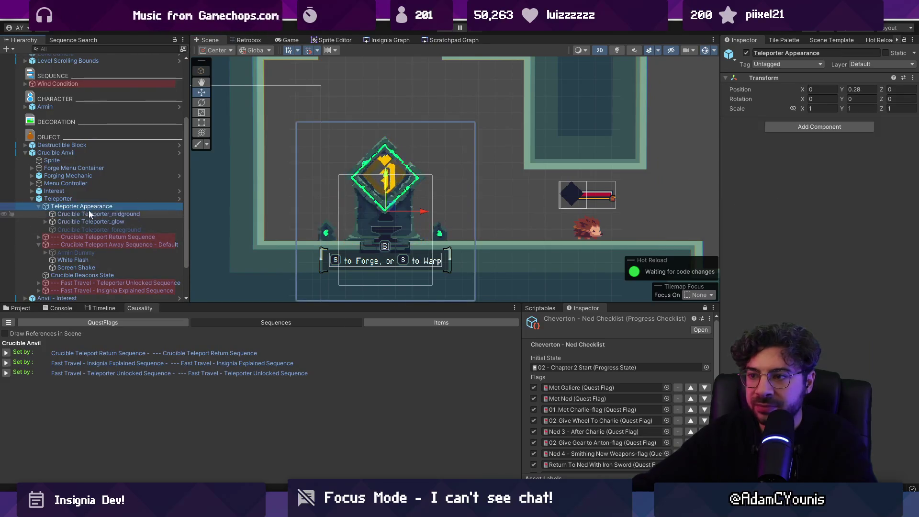
left_click(90, 221)
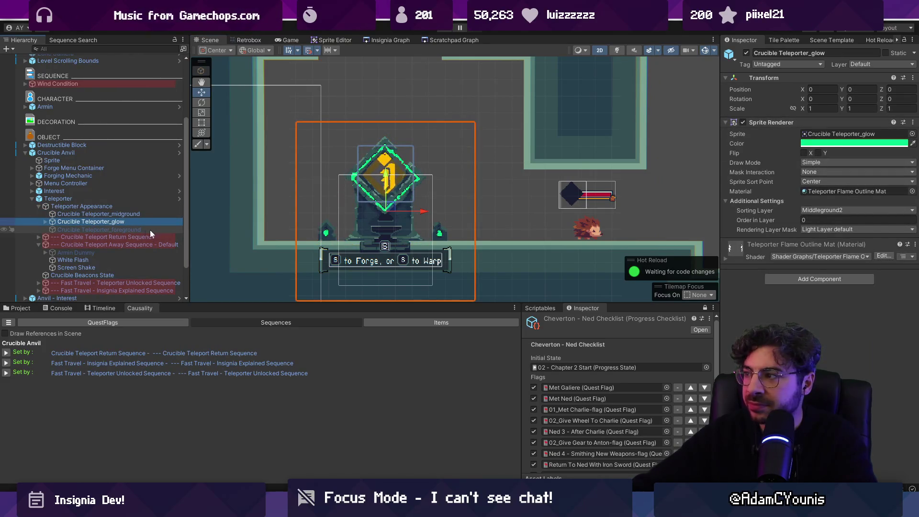
left_click(127, 233)
left_click(110, 208)
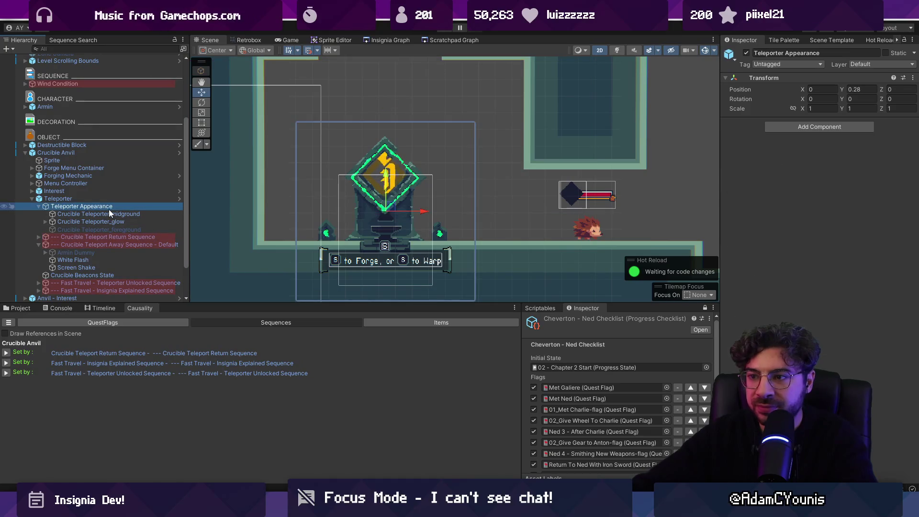
Collapse the teleporter foldouts, select Crucible Anvil, and bring up the Insignia Graph of rooms.
left_click(39, 206)
left_click(39, 221)
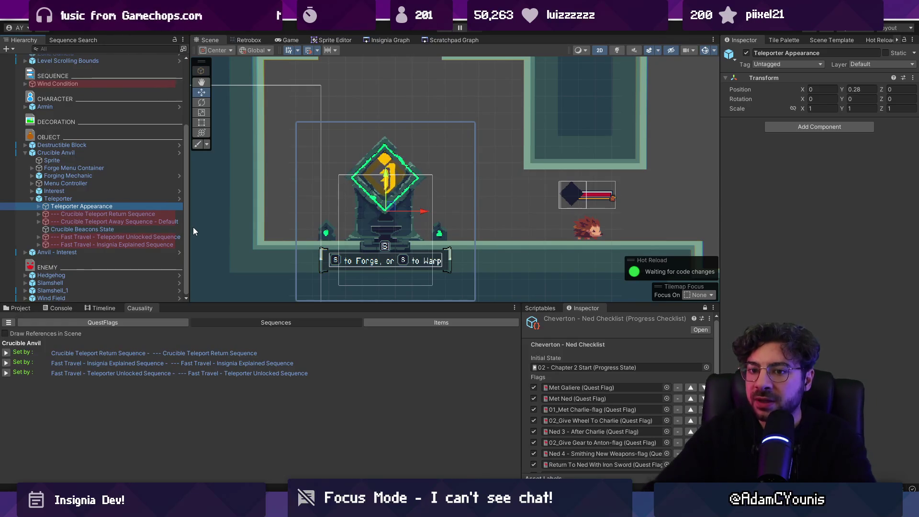
left_click(385, 158)
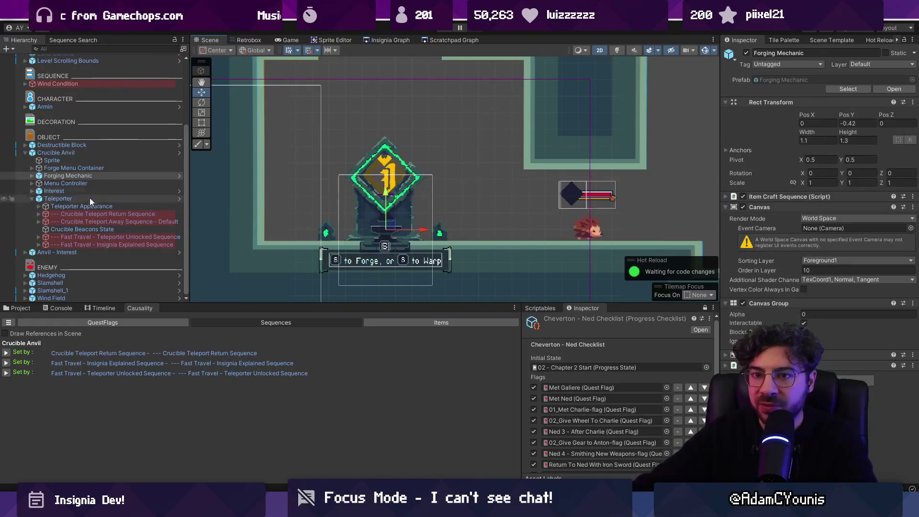
left_click(74, 151)
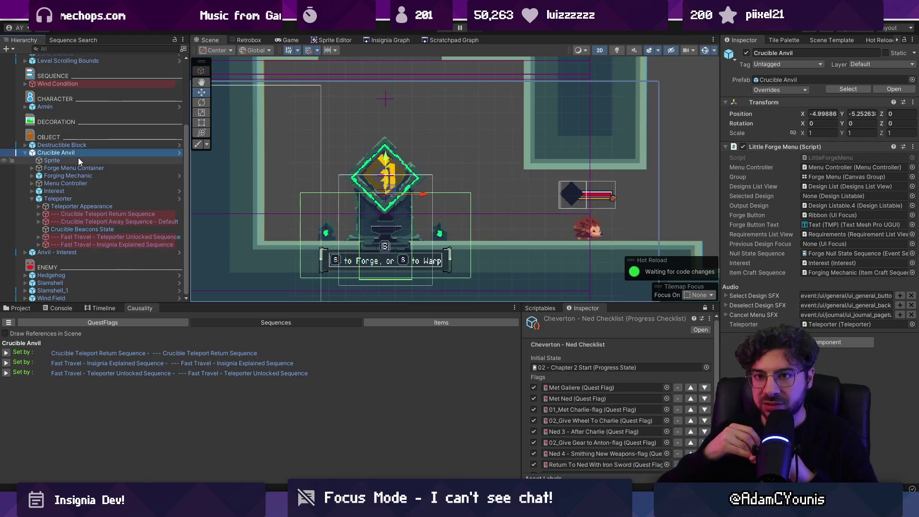
left_click(374, 40)
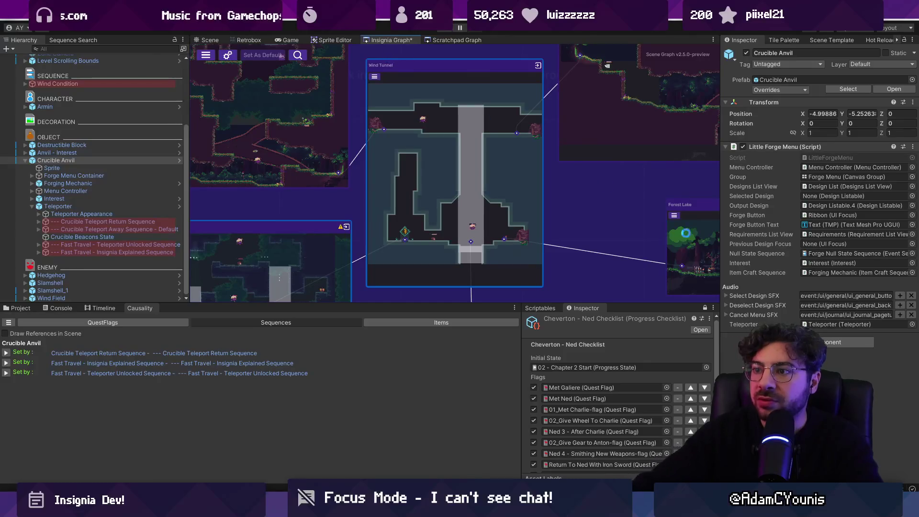
Open the forest room's scene from the graph and select its Anvil - Interest object.
scroll(648, 207, "down", 5)
scroll(341, 120, "up", 3)
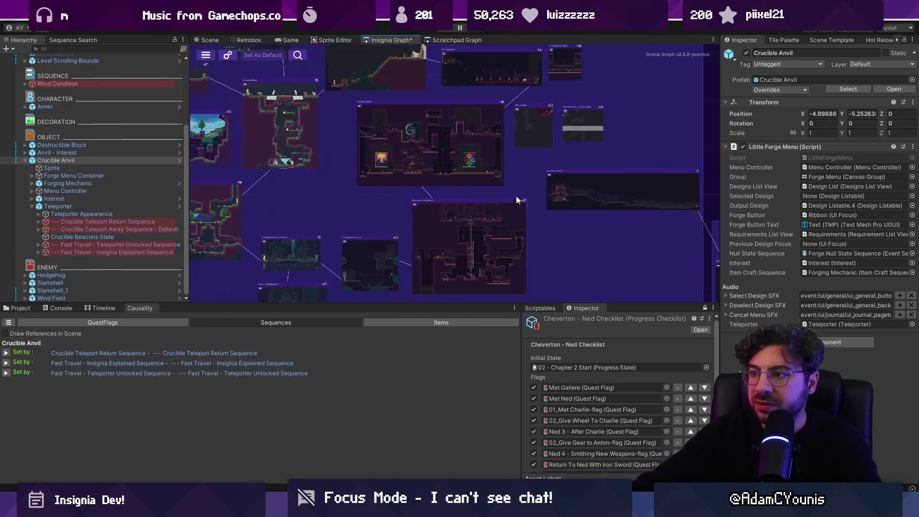
scroll(387, 234, "up", 5)
double_click(358, 91)
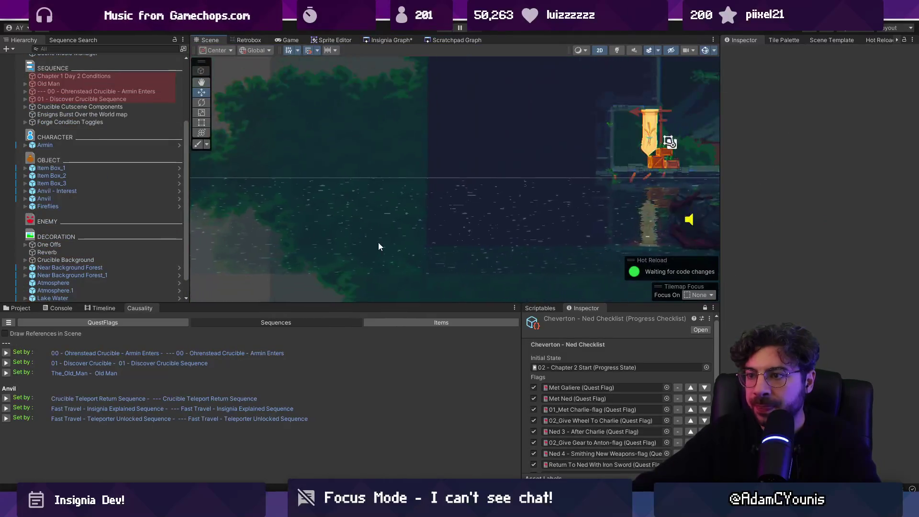
left_click(406, 220)
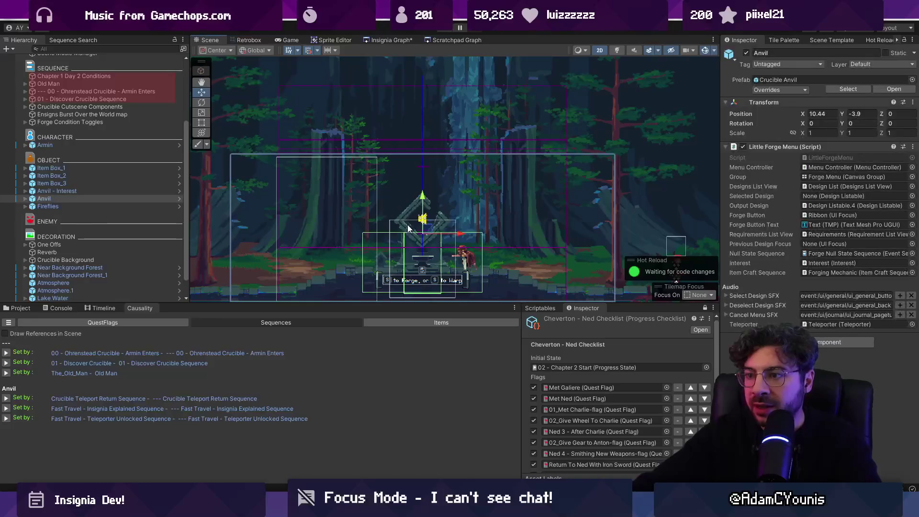
left_click(50, 211)
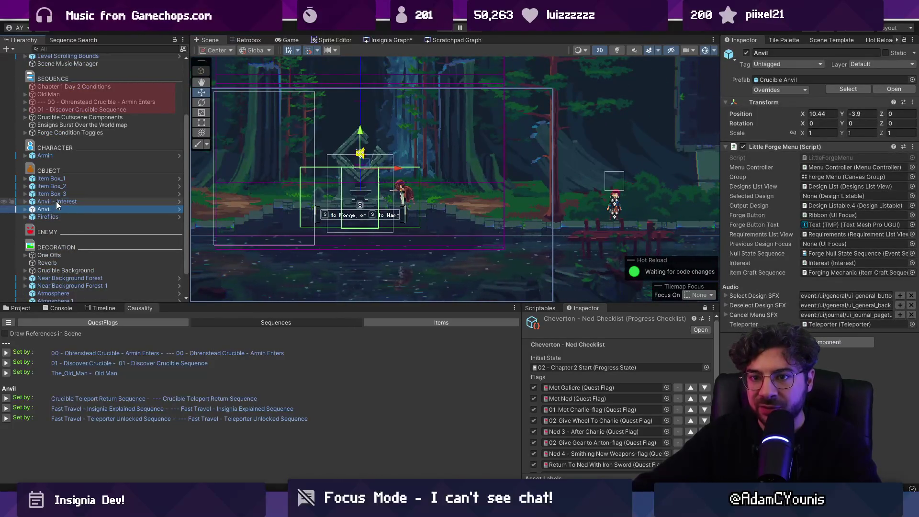
left_click(56, 202)
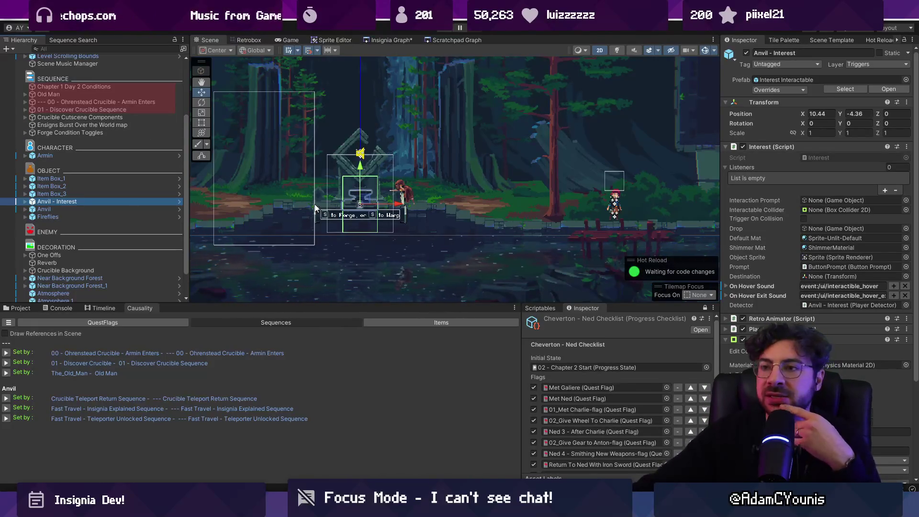
Review Old Man and Armin Enters, then show the Discover Crucible sequence in the Timeline.
left_click(97, 96)
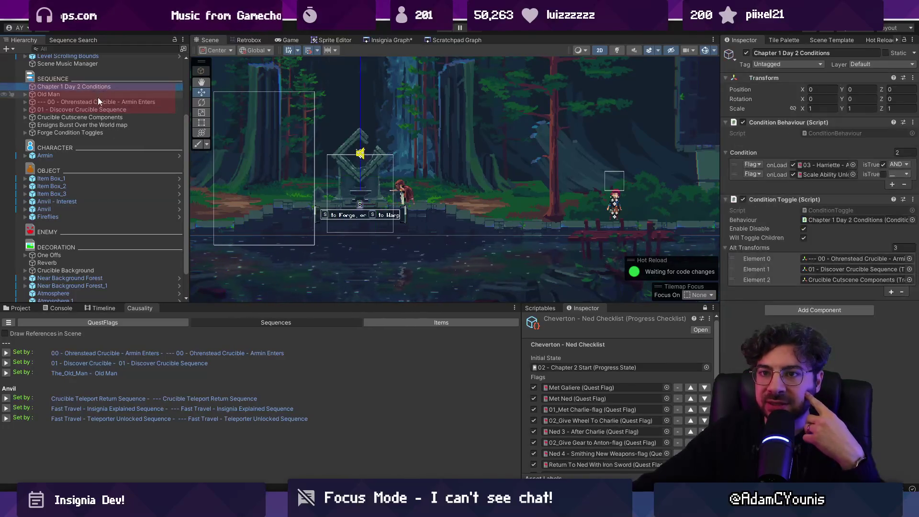
left_click(98, 102)
left_click(104, 308)
left_click(115, 110)
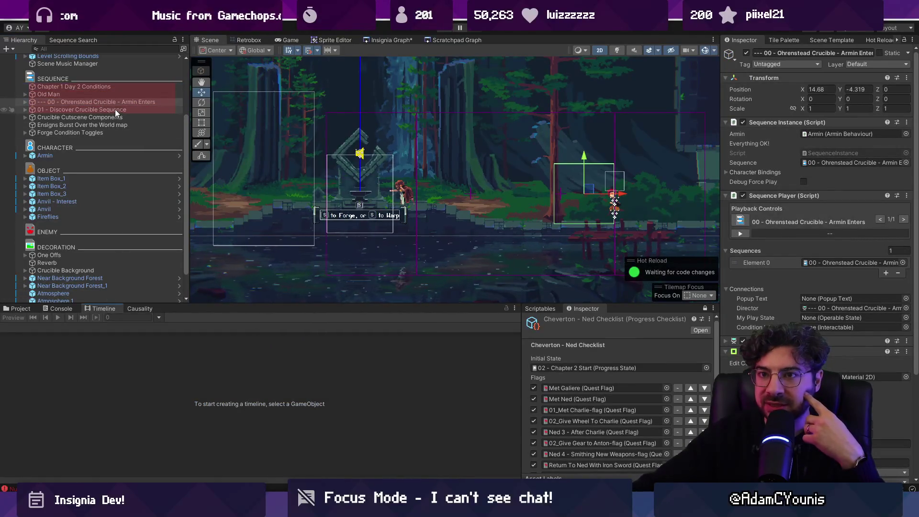
Select the Crucible Teleport Away Sequence clip and ping its sequence object in the Hierarchy.
scroll(343, 369, "down", 10)
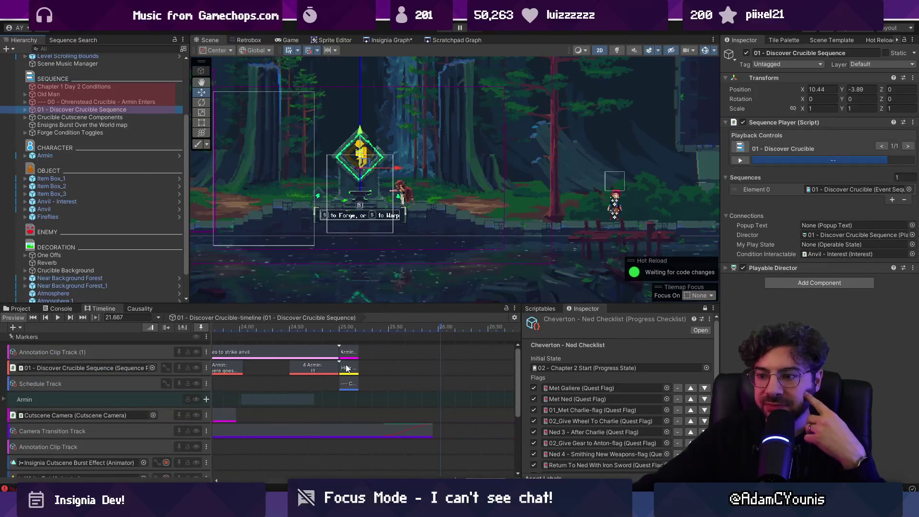
scroll(442, 383, "down", 5)
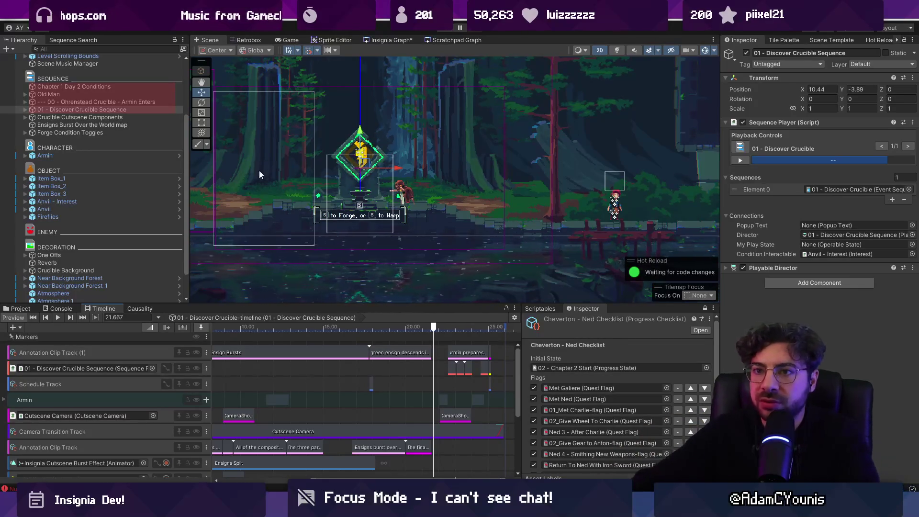
scroll(445, 378, "up", 6)
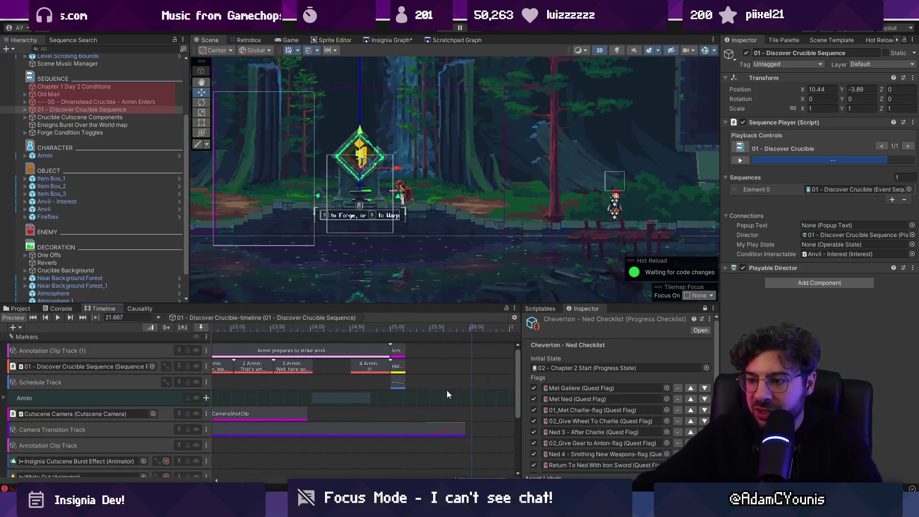
scroll(393, 392, "up", 8)
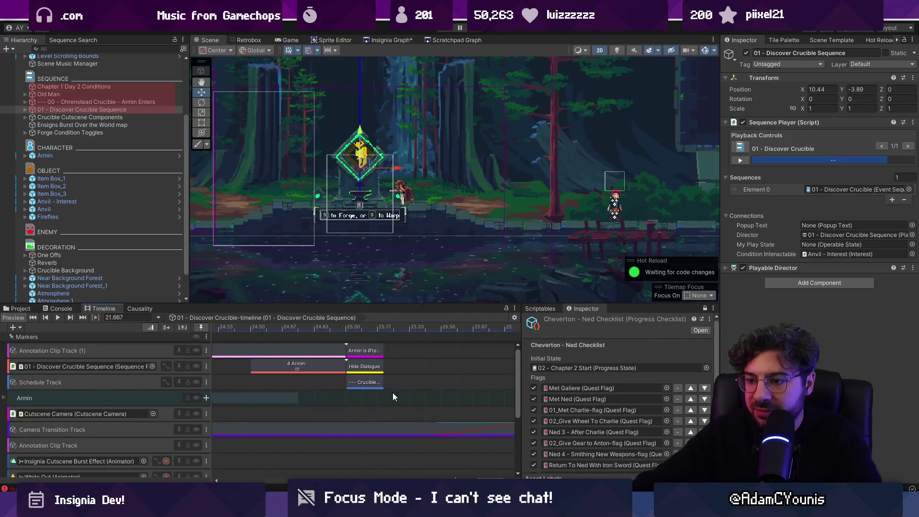
left_click(360, 382)
left_click(831, 193)
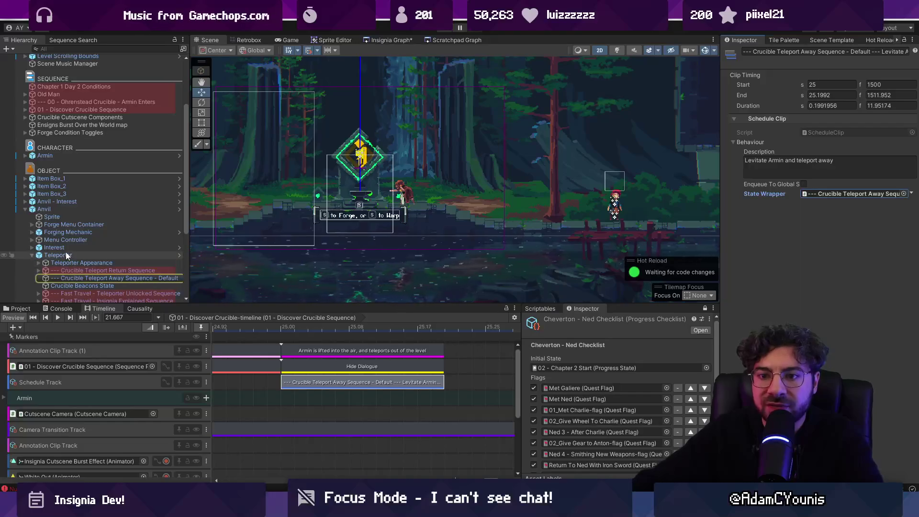
scroll(70, 255, "down", 2)
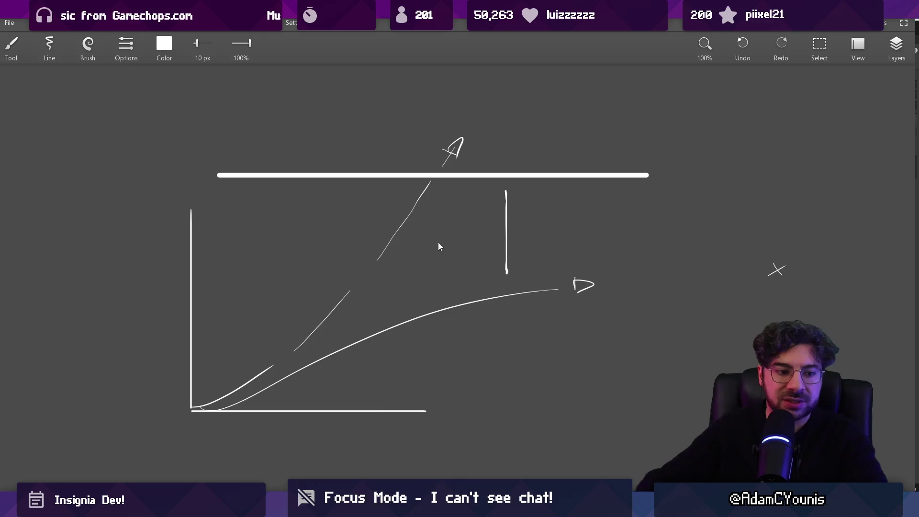
Sketch the crucible triangle's peak and a base line under the anvil, undoing a stray stroke.
scroll(427, 205, "up", 5)
scroll(508, 211, "right", 5)
left_click_drag(323, 283, 439, 284)
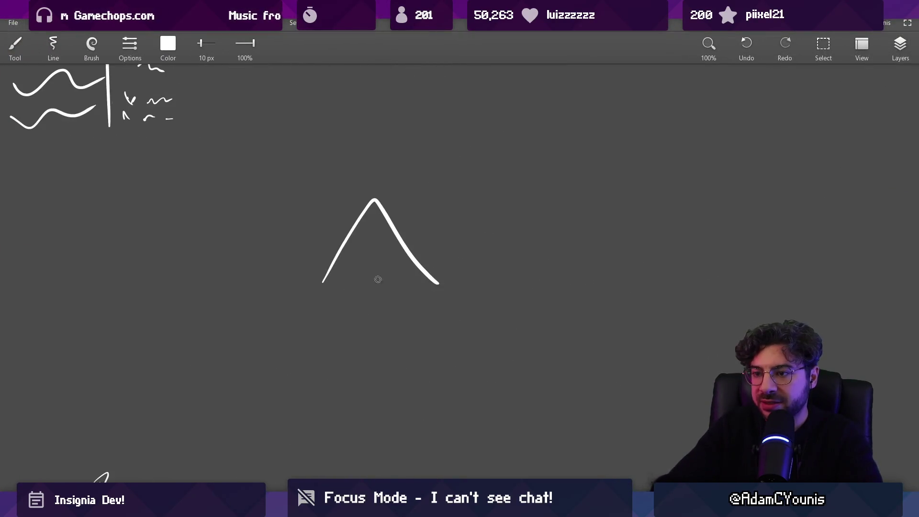
scroll(394, 254, "right", 2)
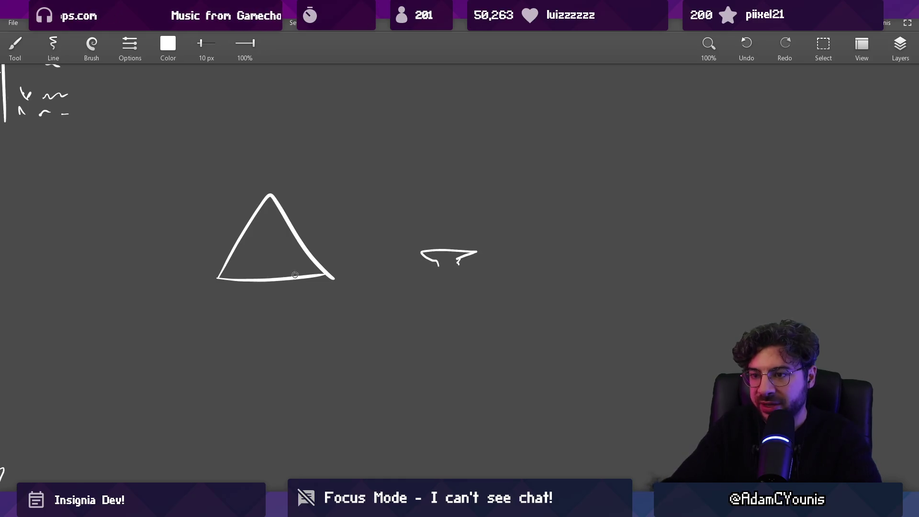
scroll(332, 265, "right", 1)
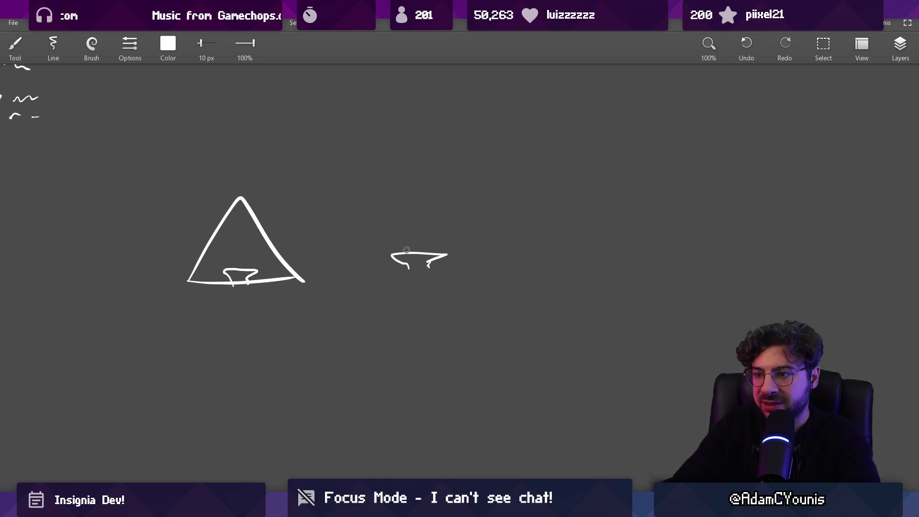
left_click_drag(378, 275, 459, 272)
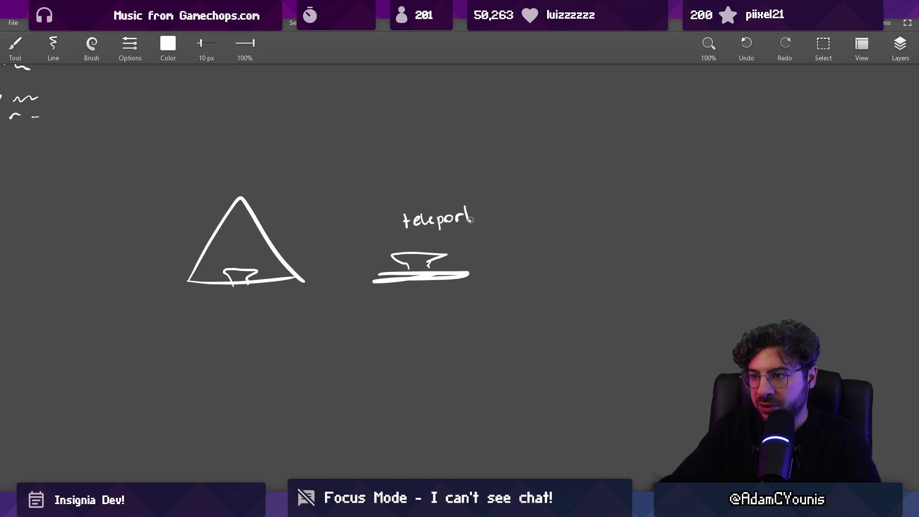
scroll(360, 269, "left", 2)
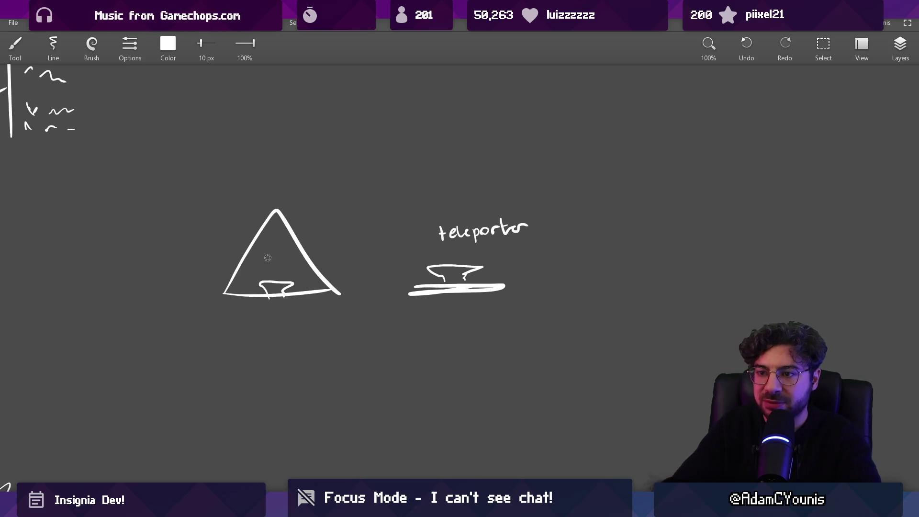
key("ctrl+z")
Add a stroke inside the triangle and draw the second box beside the M/F labels.
left_click_drag(275, 233, 265, 252)
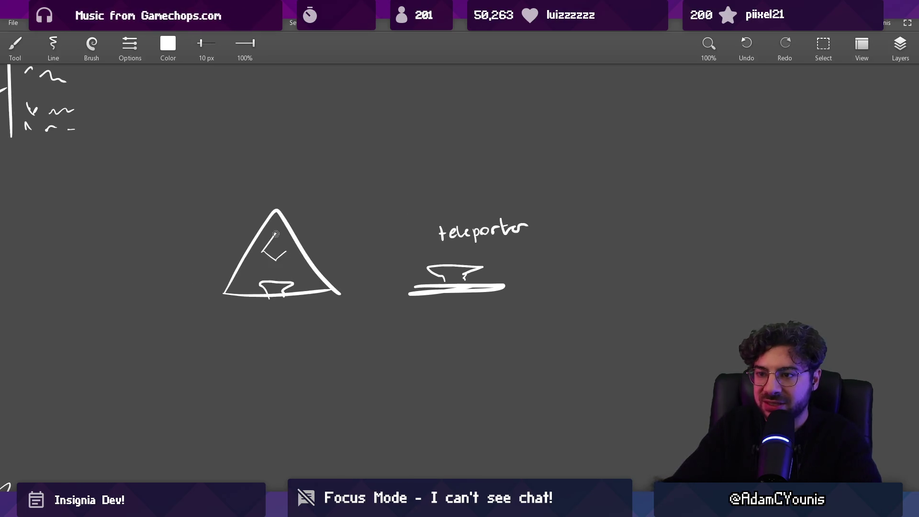
scroll(277, 263, "down", 3)
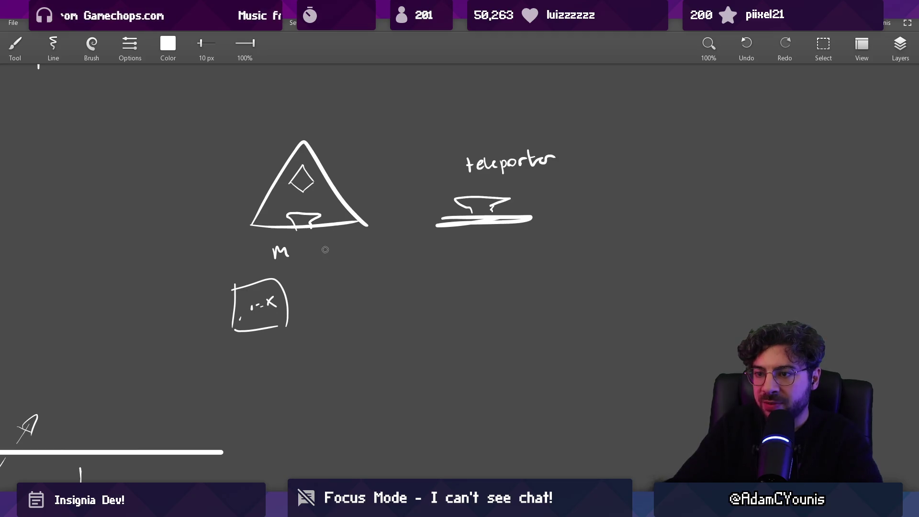
left_click_drag(317, 293, 318, 315)
left_click_drag(317, 280, 376, 319)
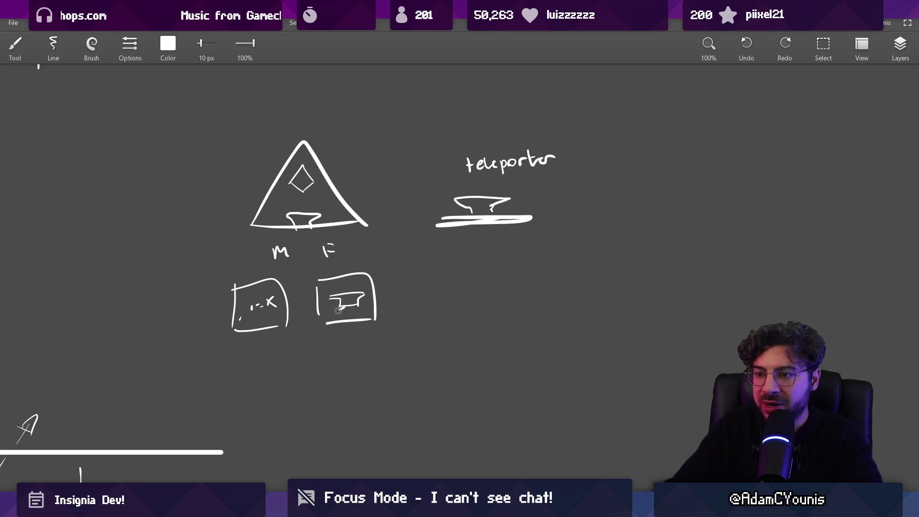
scroll(358, 299, "down", 2)
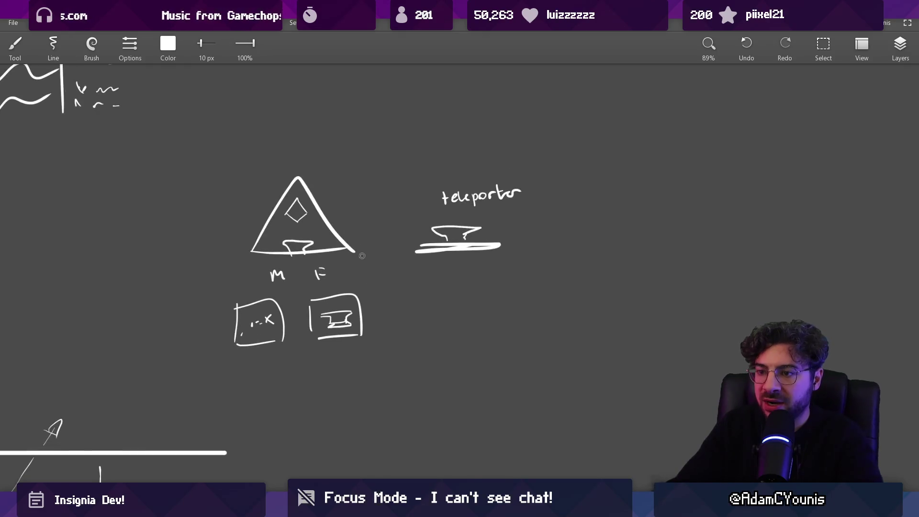
left_click_drag(242, 294, 399, 311)
key("ctrl+z")
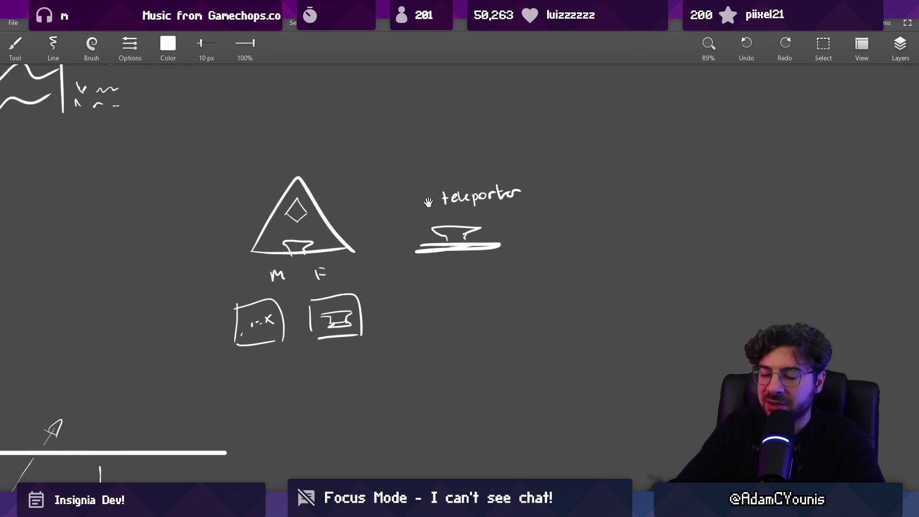
Try arrows, loops and circles, undoing them, then draw a curve linking triangle and teleporter.
scroll(330, 264, "up", 1)
mouse_move(307, 250)
left_mouse_down()
mouse_move(495, 113)
mouse_move(478, 184)
left_mouse_up()
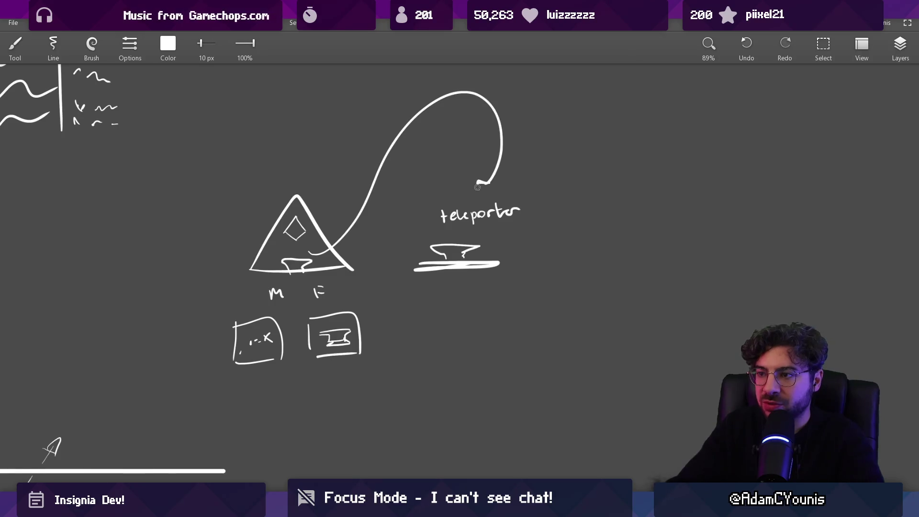
key("ctrl+z")
scroll(344, 248, "up", 1)
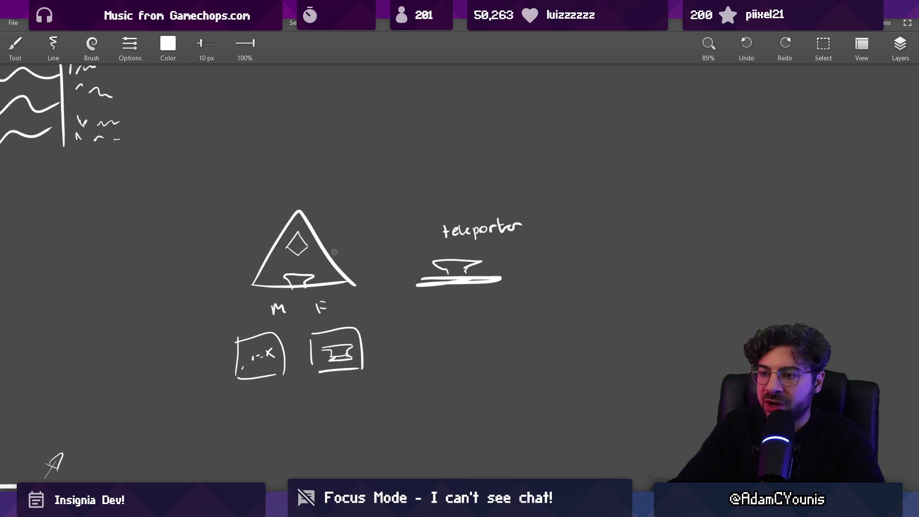
mouse_move(222, 307)
left_mouse_down()
mouse_move(390, 361)
mouse_move(225, 299)
mouse_move(380, 386)
mouse_move(216, 329)
left_mouse_up()
key("ctrl+z")
key("ctrl+z")
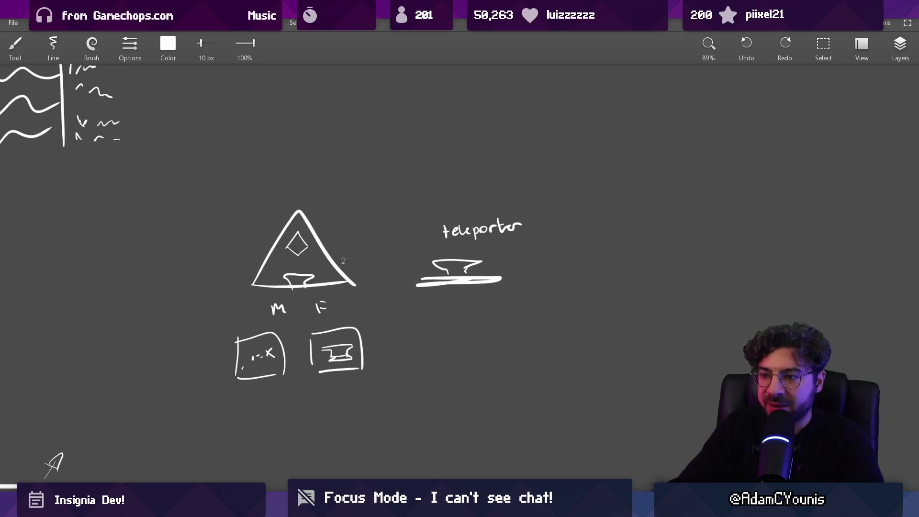
left_click_drag(284, 281, 301, 259)
key("ctrl+z")
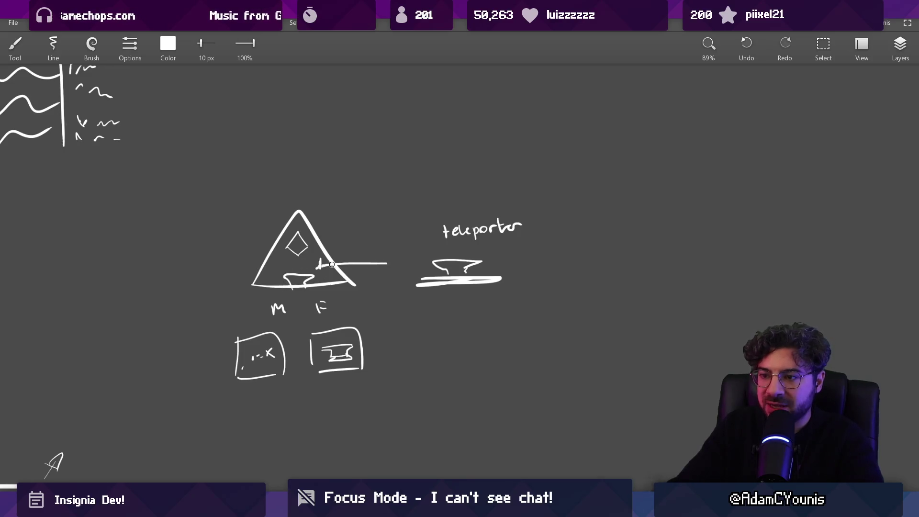
left_click_drag(307, 267, 429, 243)
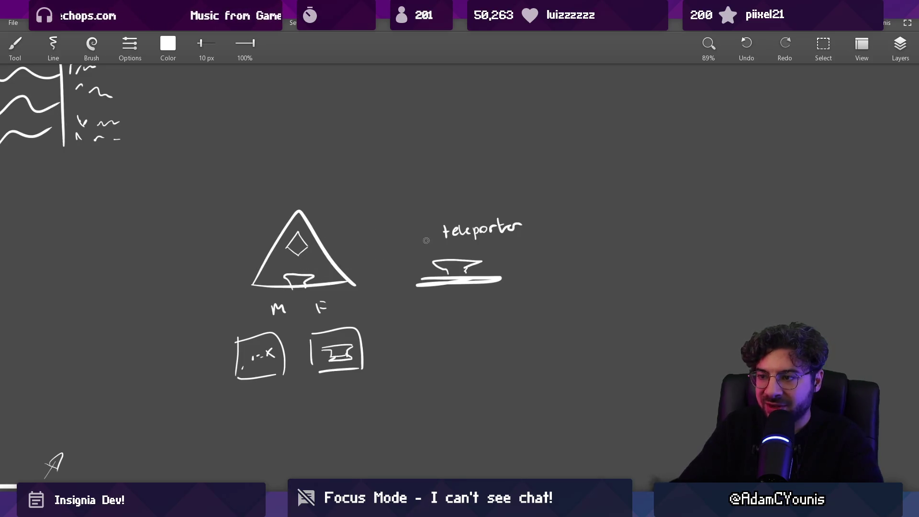
Draw a cross and a large bracket on the right, undoing extra connecting lines.
left_click_drag(644, 203, 707, 201)
left_click_drag(698, 181, 706, 269)
mouse_move(700, 158)
left_mouse_down()
mouse_move(806, 289)
mouse_move(699, 303)
left_mouse_up()
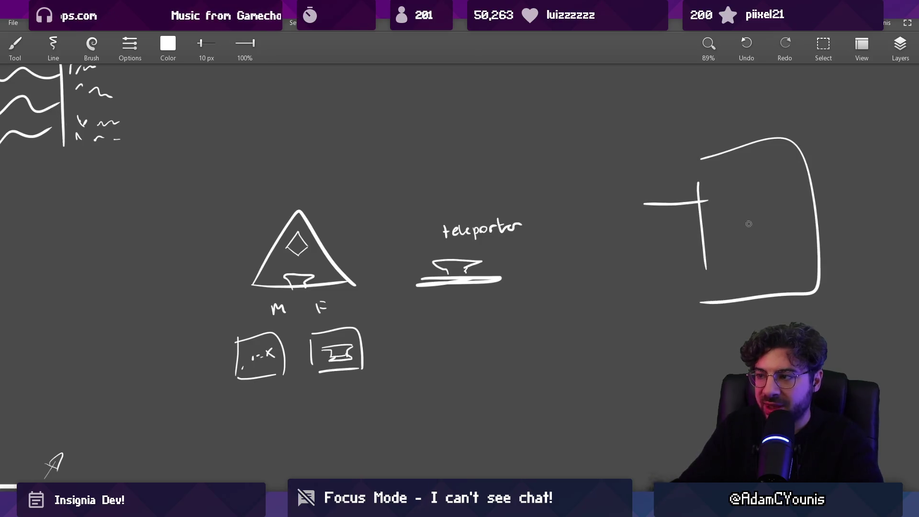
left_click_drag(752, 234, 359, 269)
key("ctrl+z")
left_click_drag(250, 289, 200, 381)
key("ctrl+z")
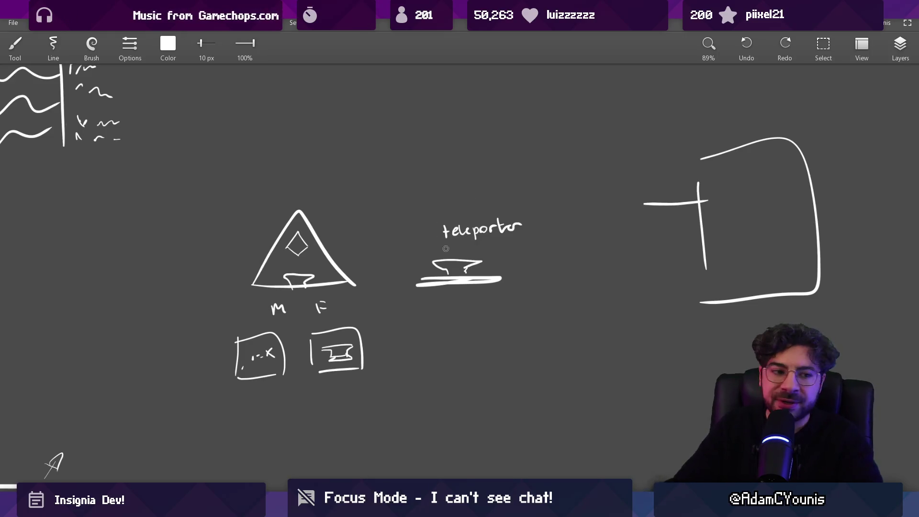
Try moving the teleporter and triangle drawings with rectangular selection, then restore and deselect.
mouse_move(369, 222)
left_mouse_down()
mouse_move(359, 244)
mouse_move(551, 320)
left_mouse_up()
key("s")
left_click_drag(495, 288, 349, 293)
key("ctrl+z")
left_click_drag(212, 216, 365, 328)
mouse_move(300, 312)
left_mouse_down()
mouse_move(300, 286)
mouse_move(300, 312)
left_mouse_up()
key("Escape")
Redraw the triangle's base as a straight line, then return to Unity Editor.
key("e")
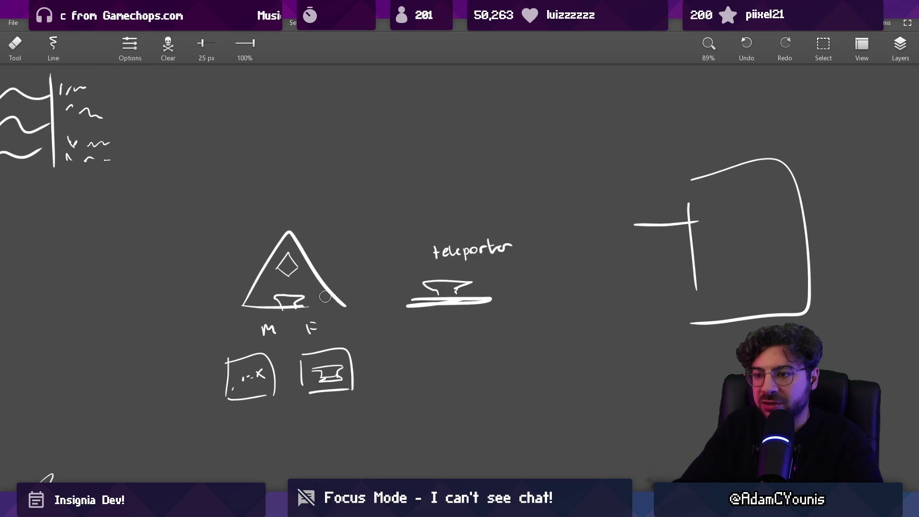
left_click_drag(346, 306, 243, 307)
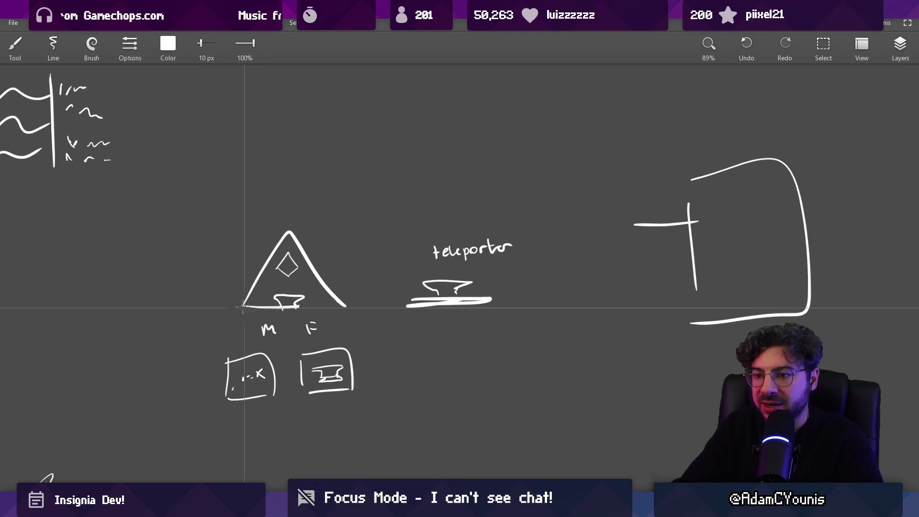
key("b")
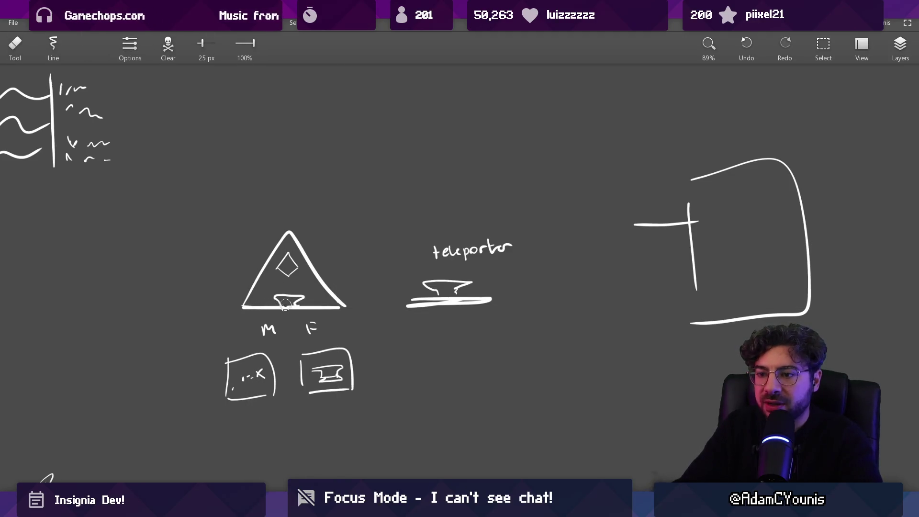
scroll(338, 265, "down", 5)
scroll(314, 210, "up", 8)
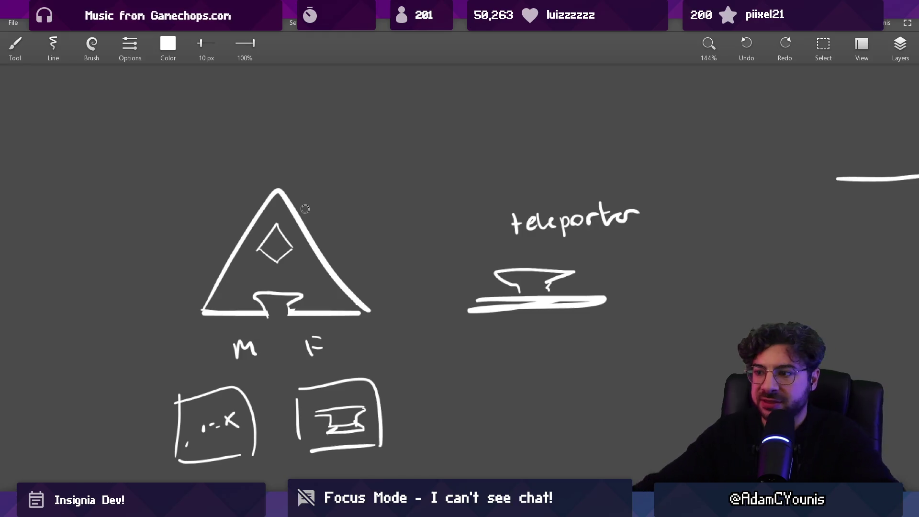
key("alt+Tab")
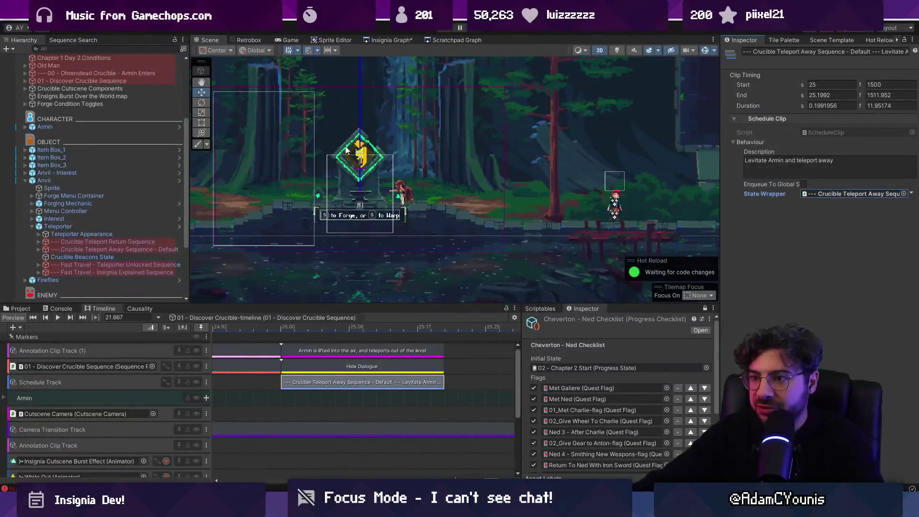
Open the Wind Tunnel scene from the Insignia Graph.
left_click(386, 40)
scroll(345, 196, "down", 5)
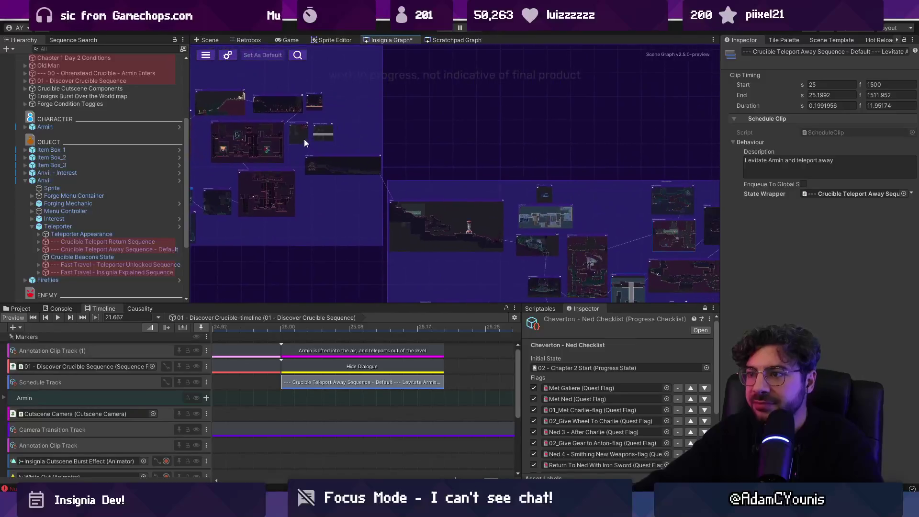
scroll(483, 169, "up", 3)
scroll(459, 165, "up", 5)
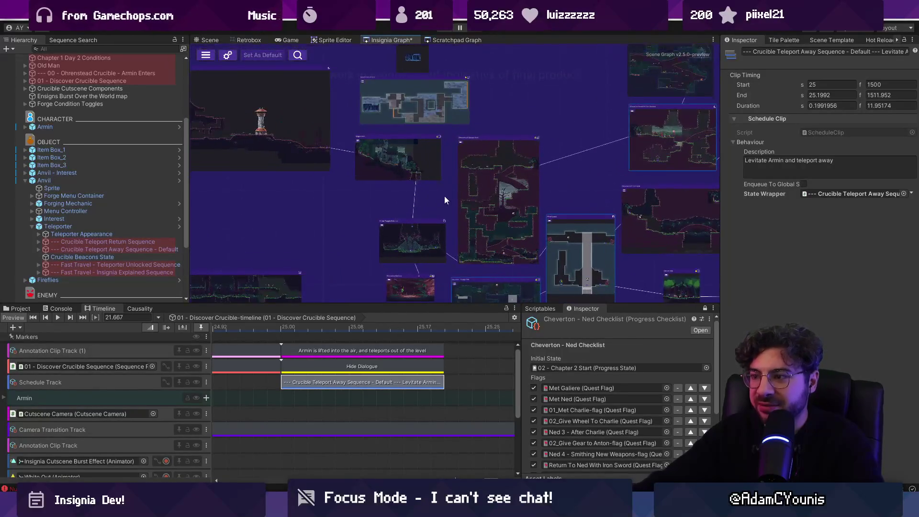
scroll(388, 218, "up", 4)
double_click(364, 237)
Inspect Wind Condition, Crucible Anvil, Anvil - Interest and the anvil's forge menu settings.
left_click(99, 176)
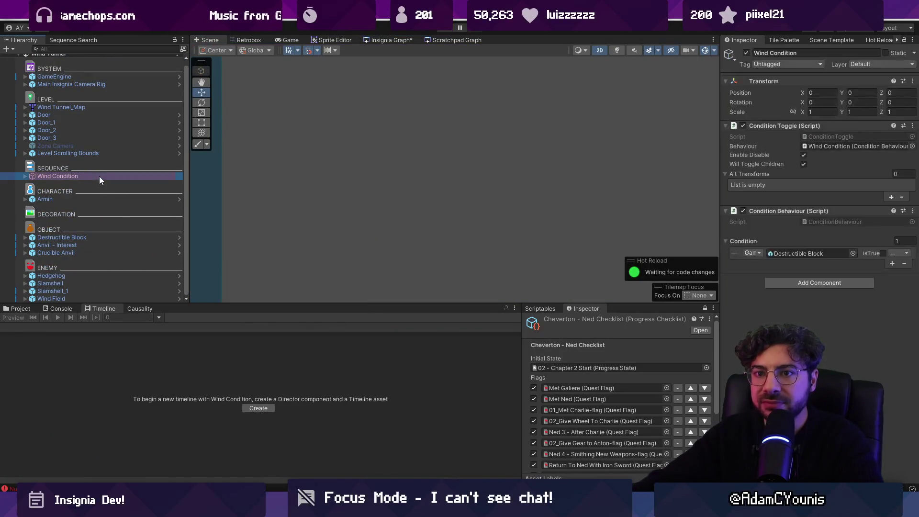
left_click(131, 160)
scroll(414, 261, "up", 4)
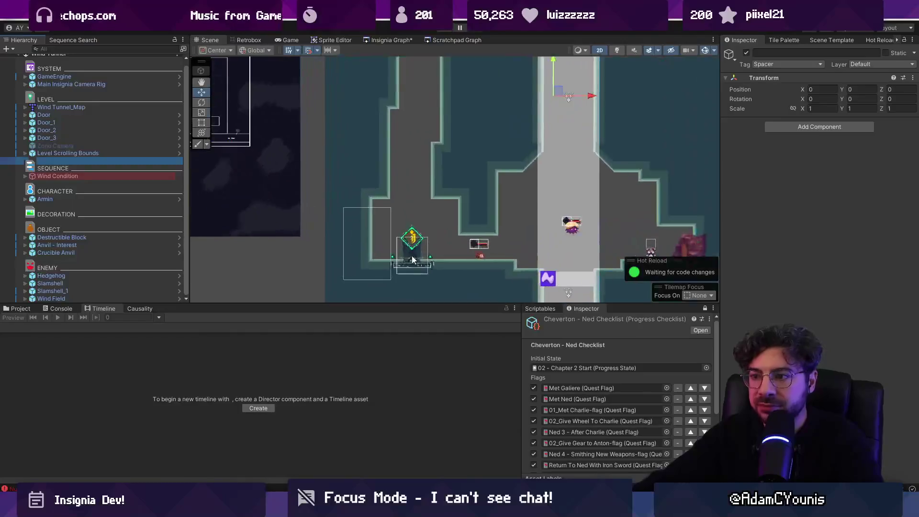
left_click(414, 261)
scroll(417, 263, "up", 2)
scroll(416, 262, "up", 4)
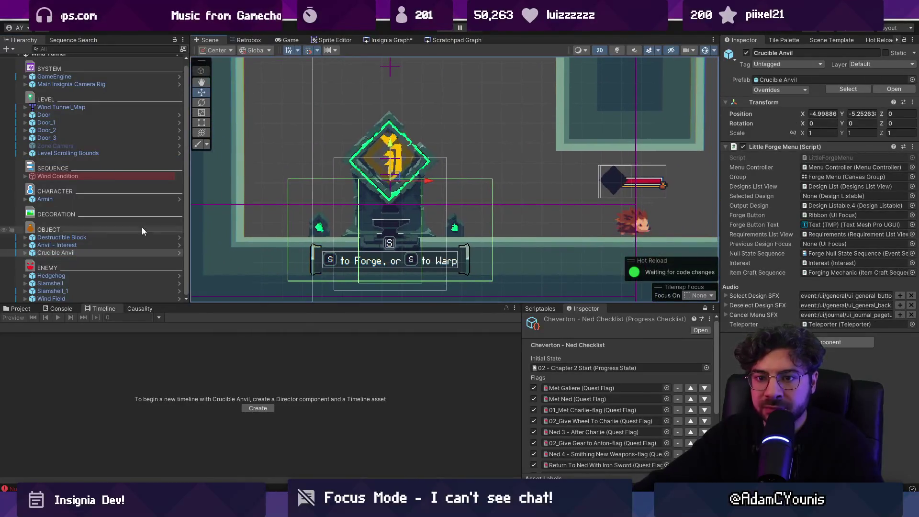
left_click(94, 246)
left_click(97, 252)
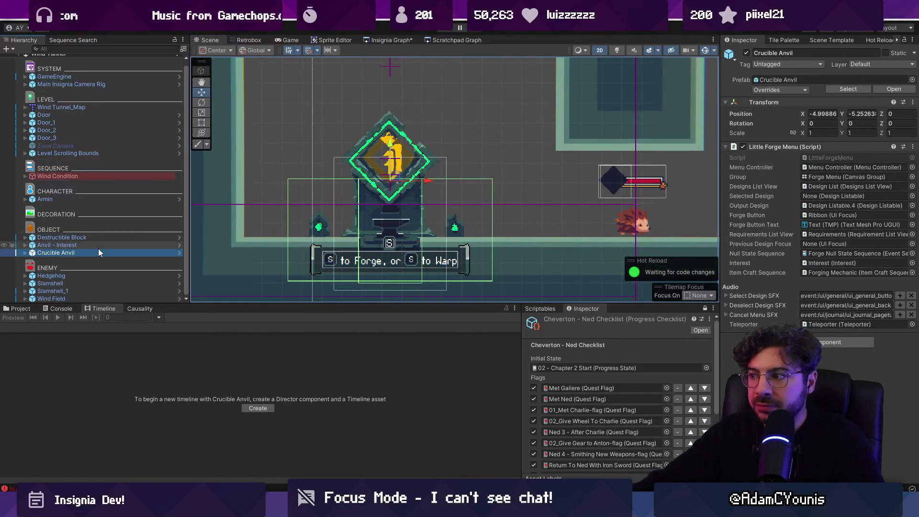
Open the Ohrenstead Excavation Entrance level from the graph, answering the unsaved-changes prompt.
left_click(387, 40)
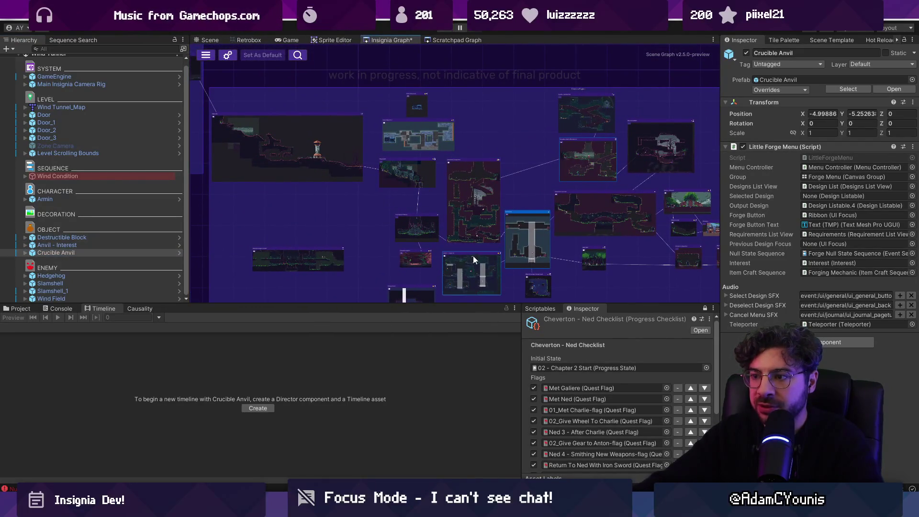
left_click_drag(458, 260, 405, 190)
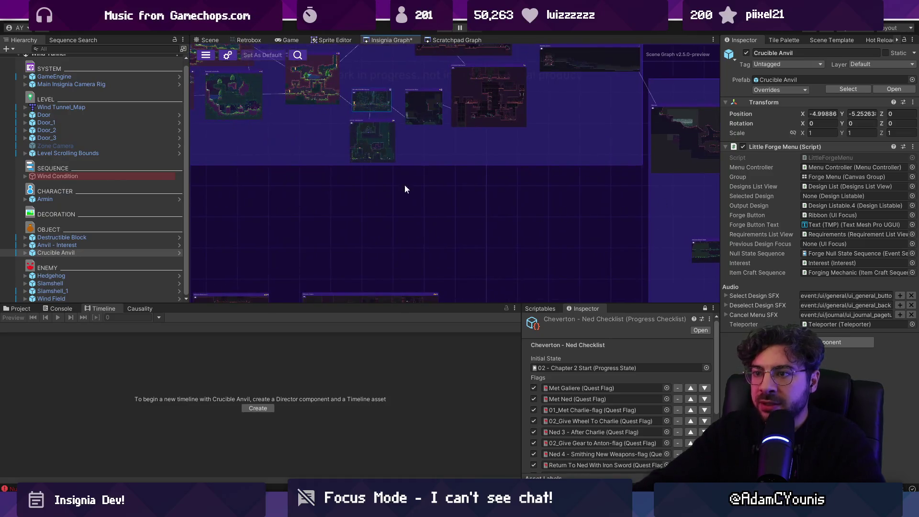
double_click(367, 98)
left_click(487, 270)
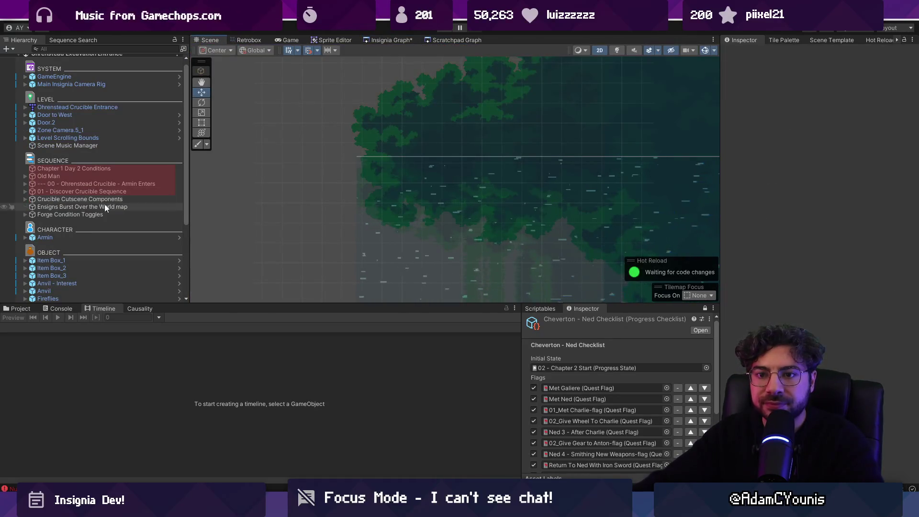
Inspect Anvil - Interest, then expand Anvil and inspect its Interest child.
scroll(101, 234, "down", 5)
left_click(96, 168)
left_click(84, 175)
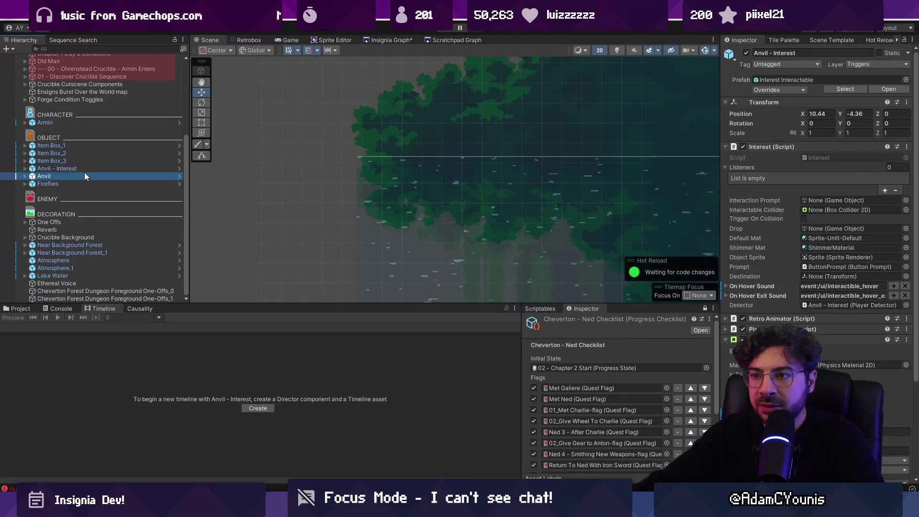
left_click(26, 176)
left_click(58, 214)
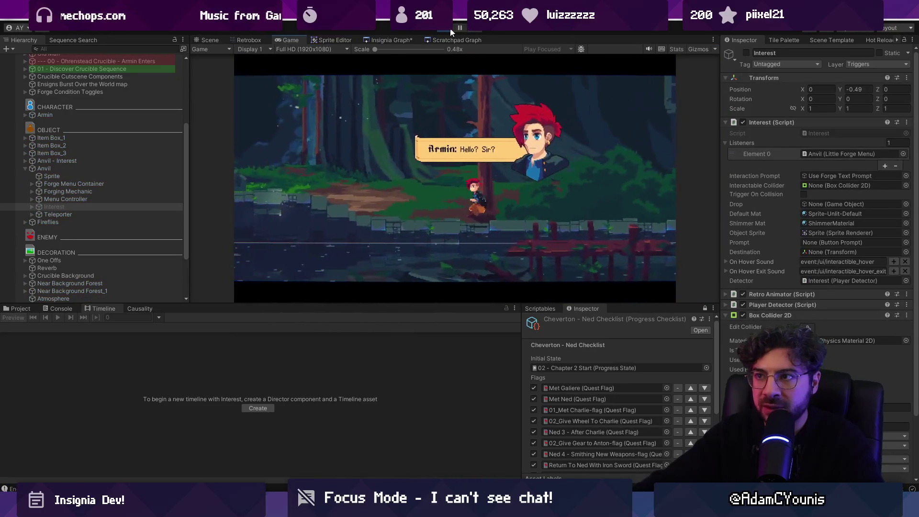
Stop the play test and inspect Chapter 1 Day 2 Conditions and Forge Condition Toggles.
left_click(445, 30)
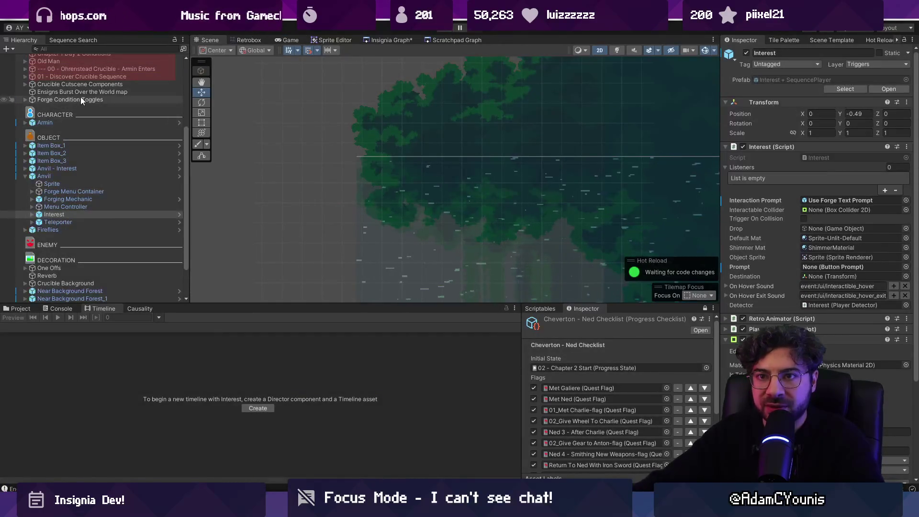
scroll(82, 110, "up", 3)
left_click(94, 111)
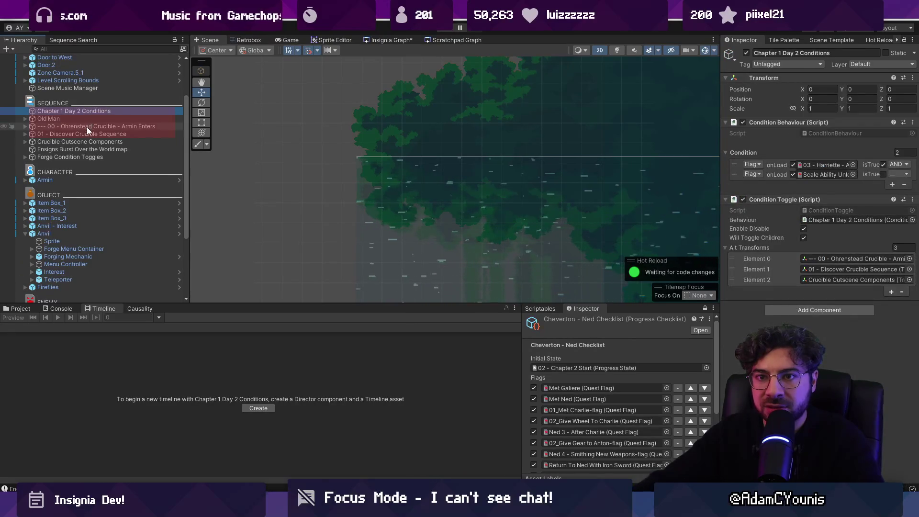
left_click(78, 156)
Expand Forge Condition Toggles, review Unlocked Scale in a wider Inspector, and reselect the parent.
left_click(25, 157)
left_click(49, 164)
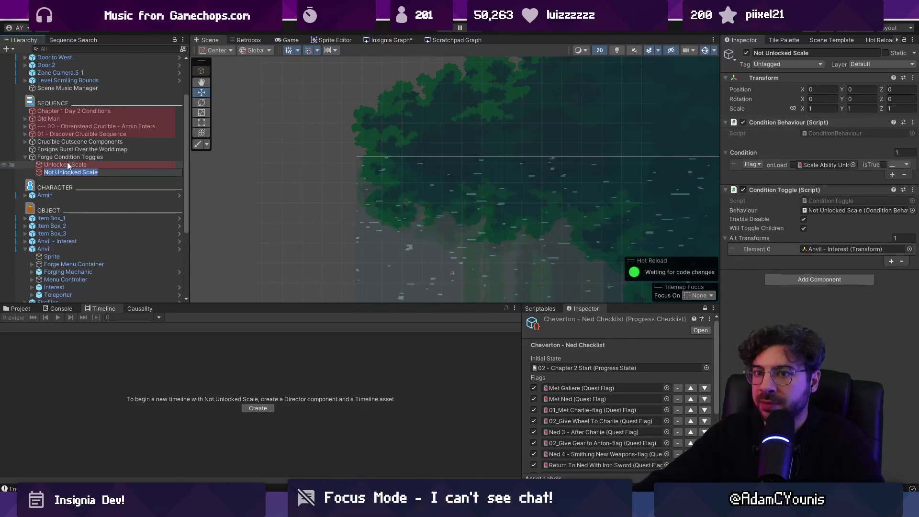
key("Left")
left_click(70, 165)
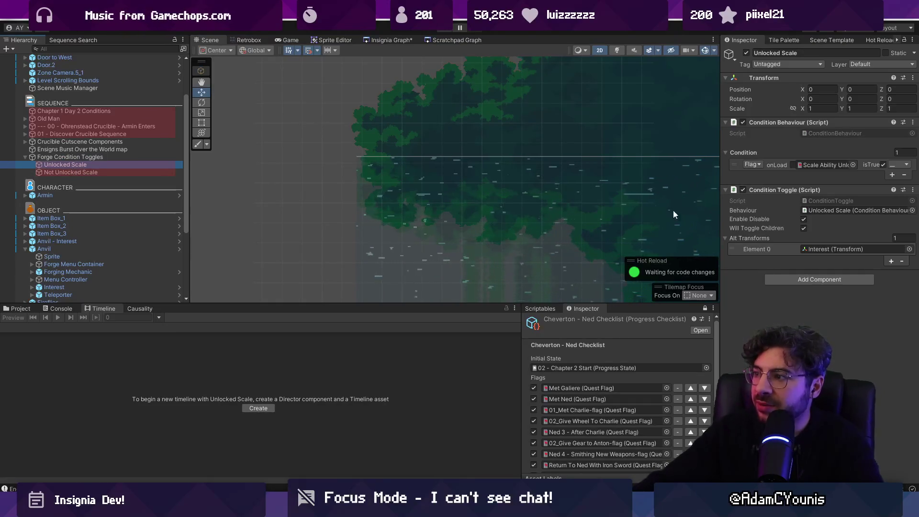
mouse_move(718, 177)
left_mouse_down()
mouse_move(550, 177)
mouse_move(607, 177)
left_mouse_up()
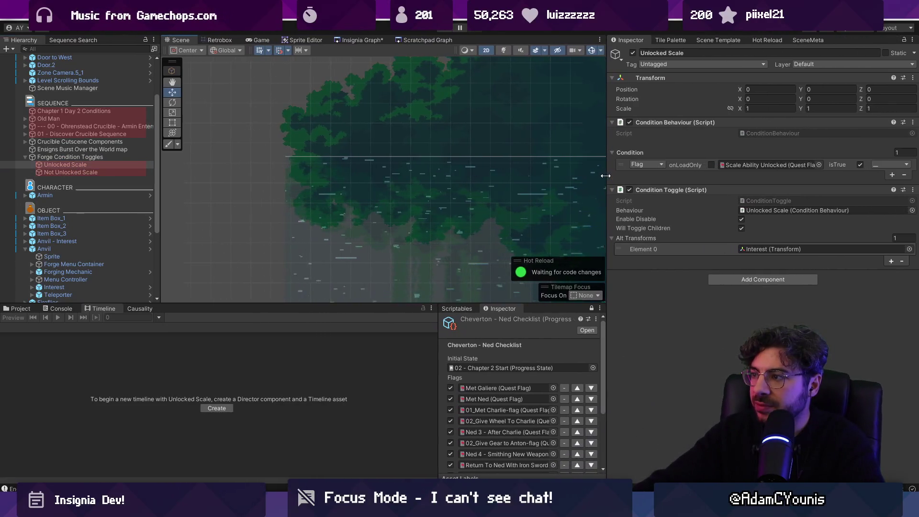
left_click(123, 157)
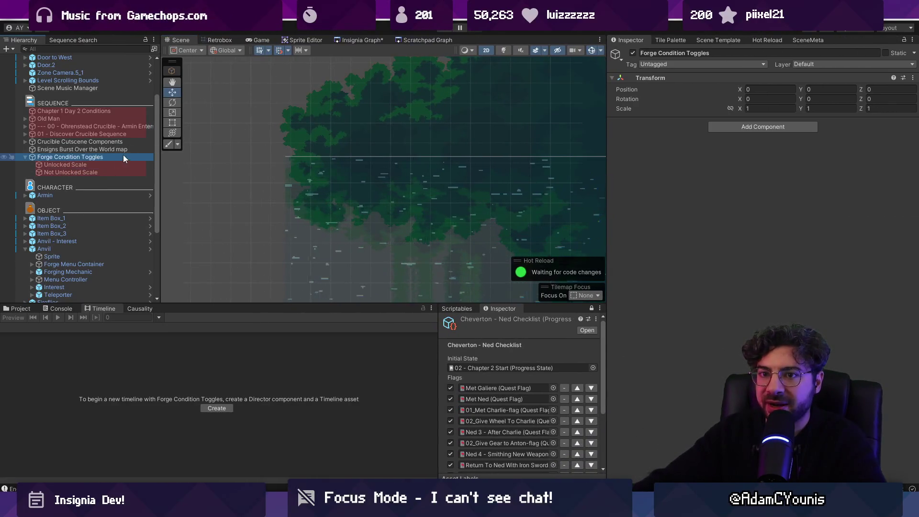
Open the Wind Tunnel level from the Insignia Graph.
left_click(355, 41)
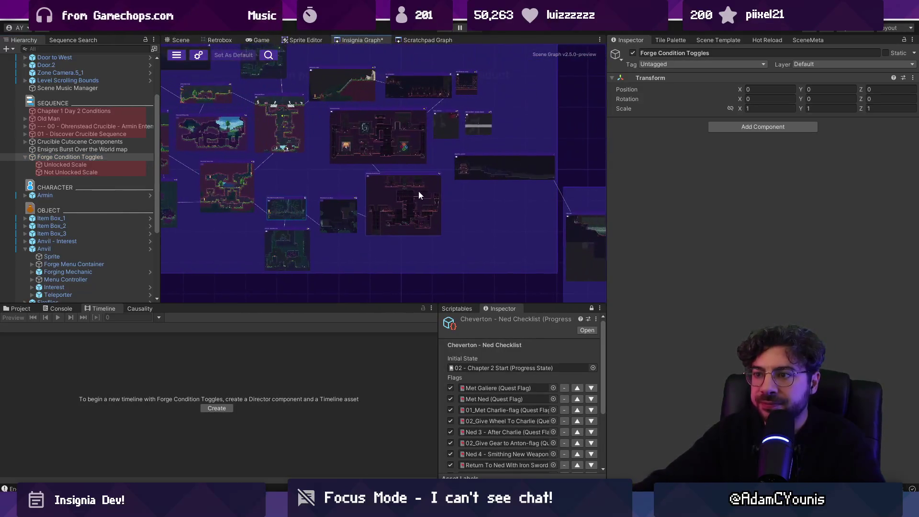
scroll(320, 173, "down", 5)
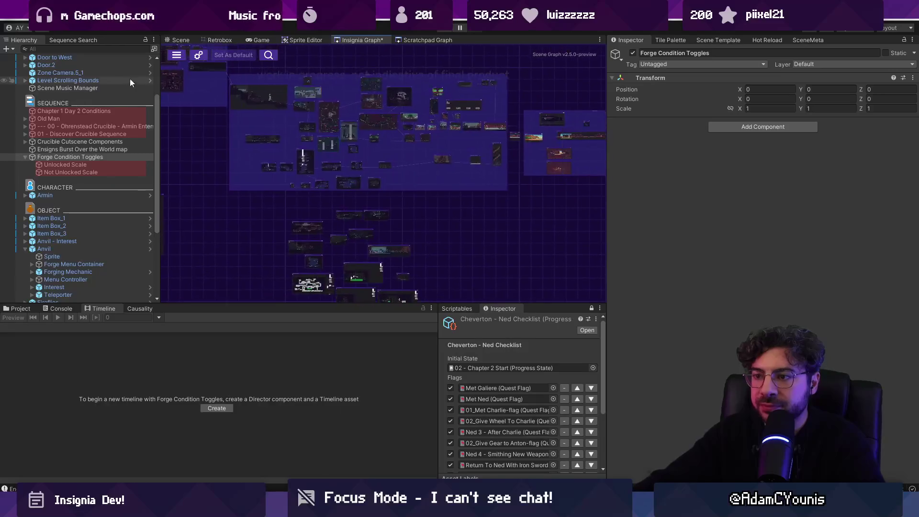
scroll(531, 157, "up", 5)
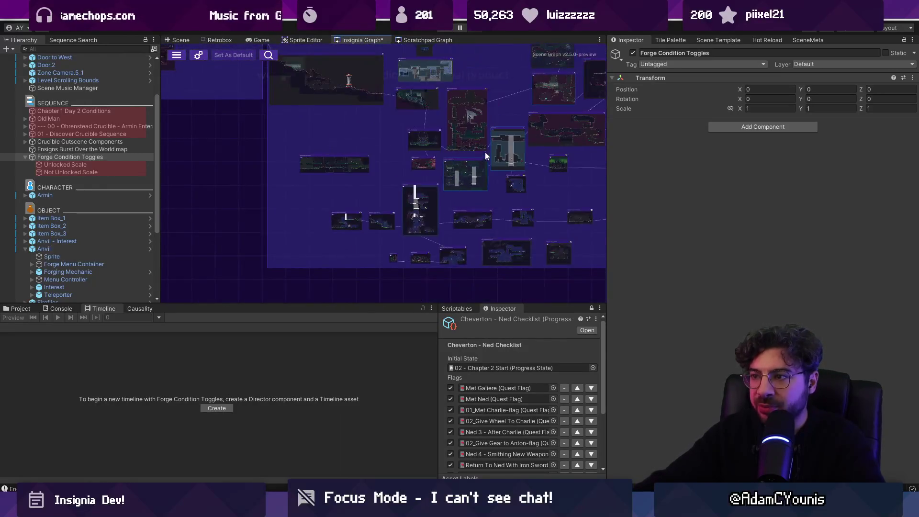
double_click(524, 135)
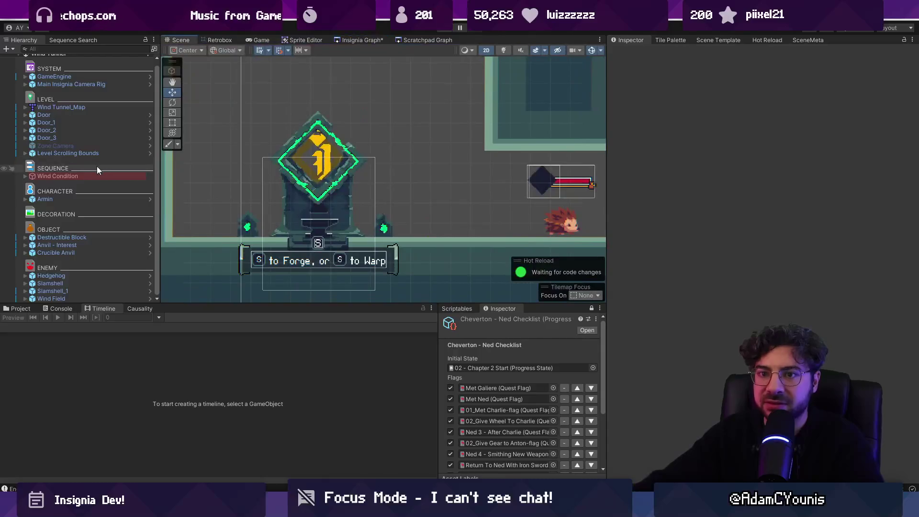
Paste Forge Condition Toggles, move it below Wind Condition, and inspect its Unlocked Scale child.
key("ctrl+v")
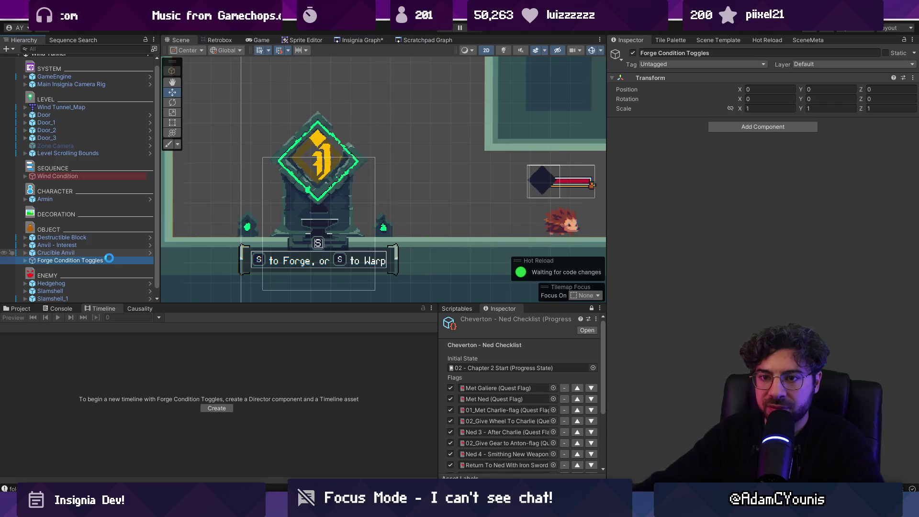
mouse_move(87, 254)
left_mouse_down()
mouse_move(88, 127)
mouse_move(83, 173)
left_mouse_up()
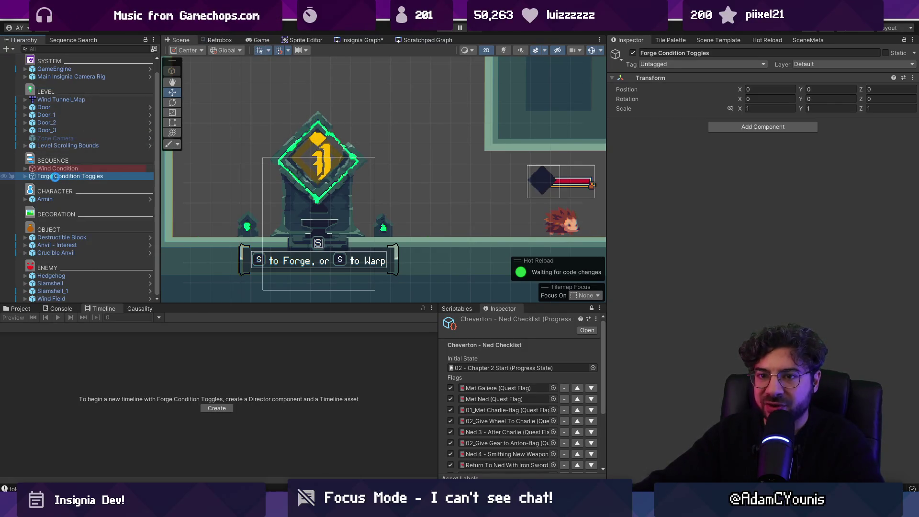
left_click(25, 176)
left_click(65, 184)
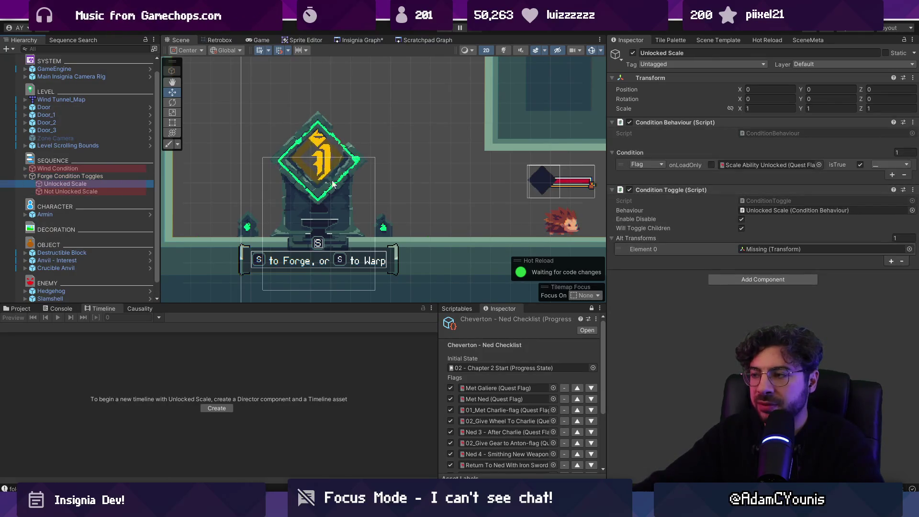
Set the Unlocked Scale condition's quest flag to unlockedMeteor by searching 'meteor'.
left_click_drag(606, 173, 512, 171)
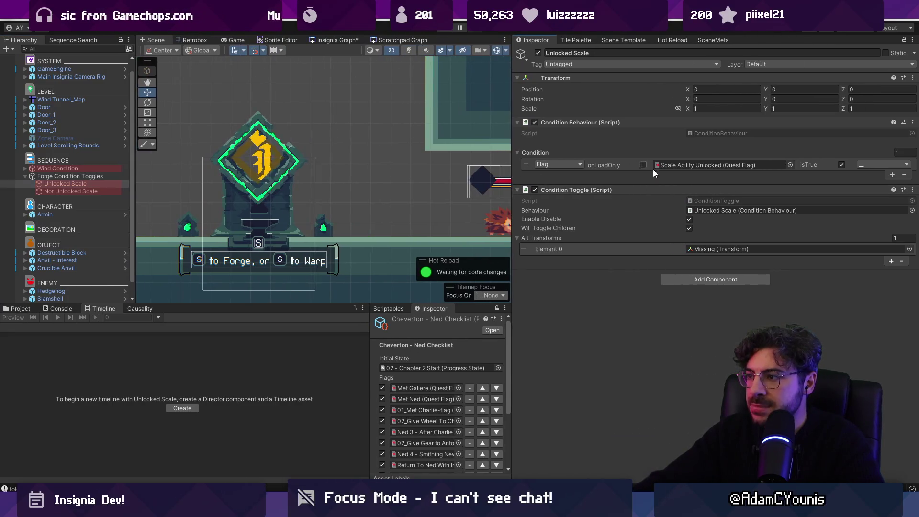
left_click(790, 164)
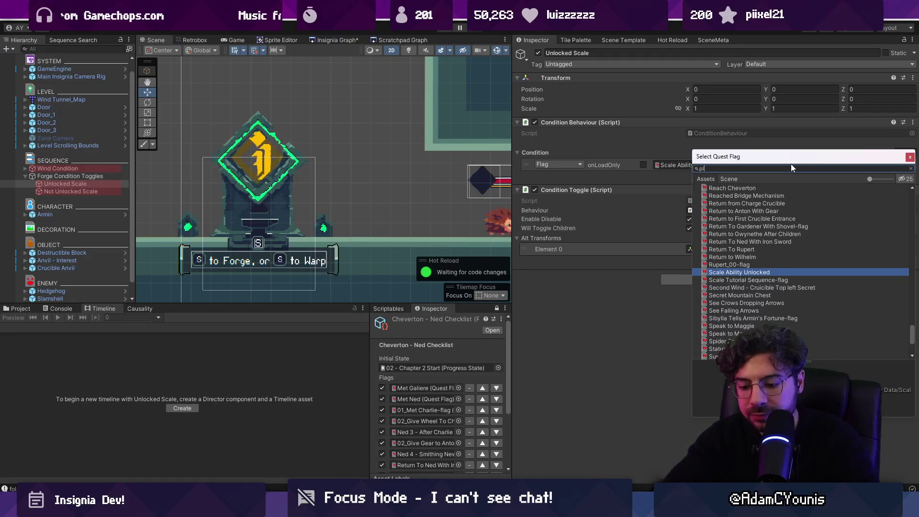
type("plunge")
key("ctrl+a")
key("BackSpace")
type("mateor")
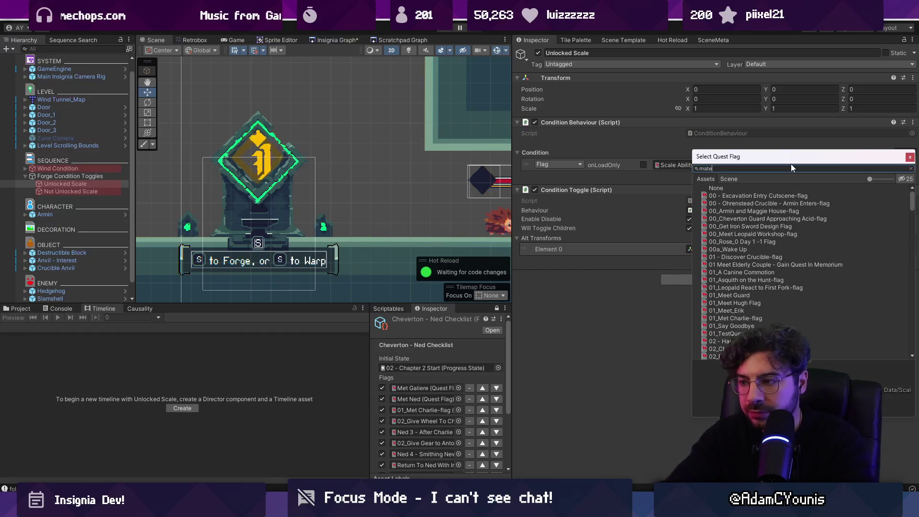
key("ctrl+a")
type("met")
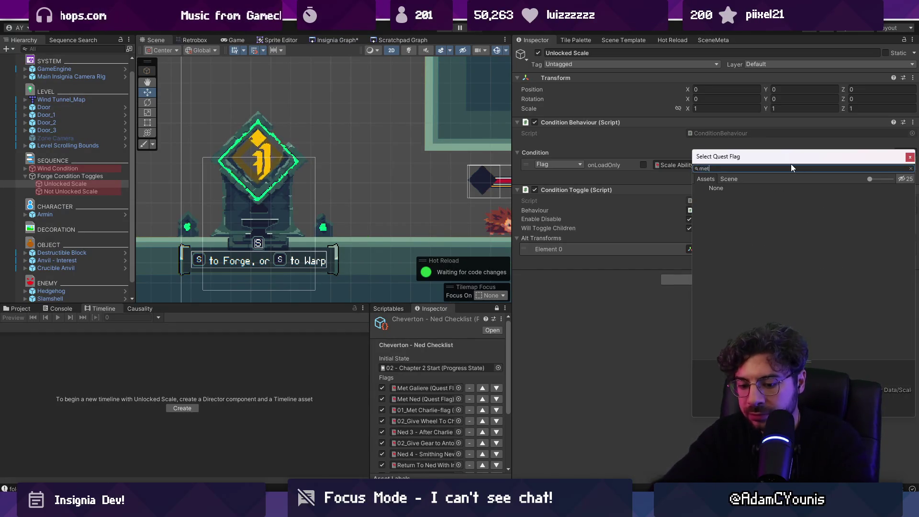
type("eor")
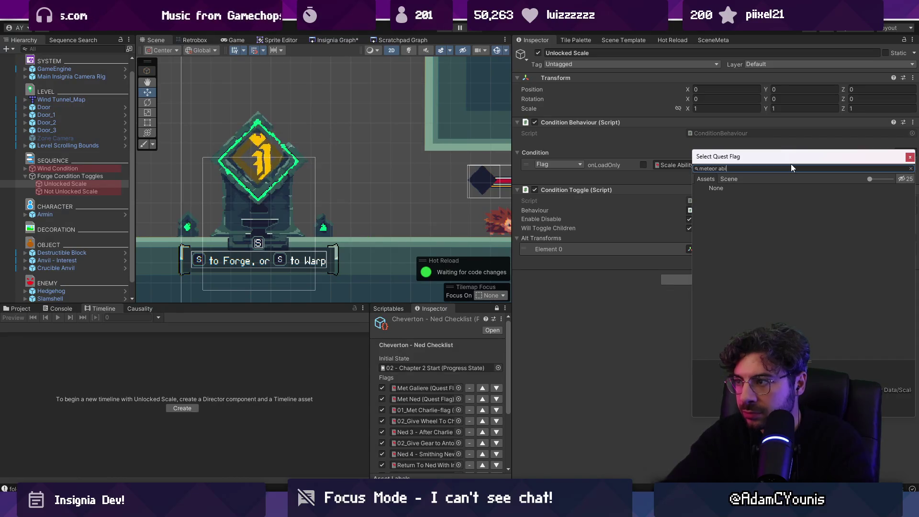
key("Down")
key("Return")
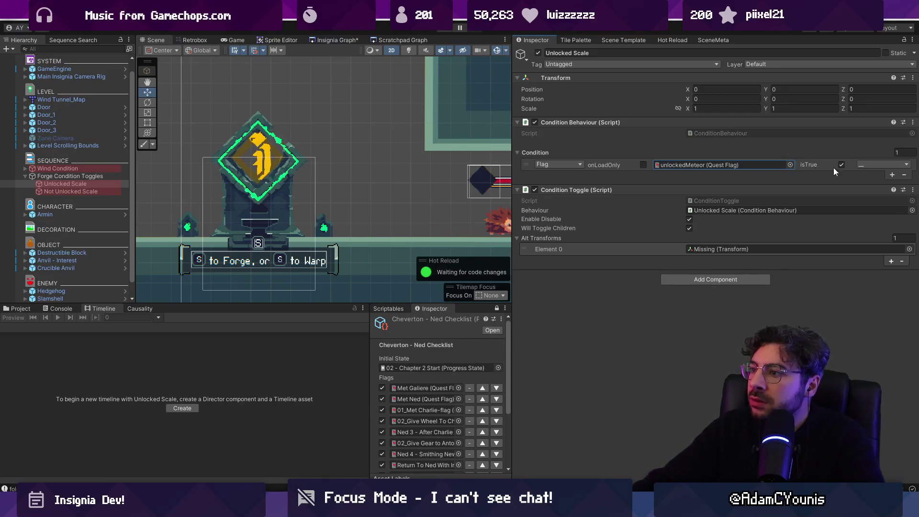
Set the Not Unlocked Scale condition's quest flag to unlockedMeteor as well.
left_click(100, 190)
left_click(790, 165)
type("meteor")
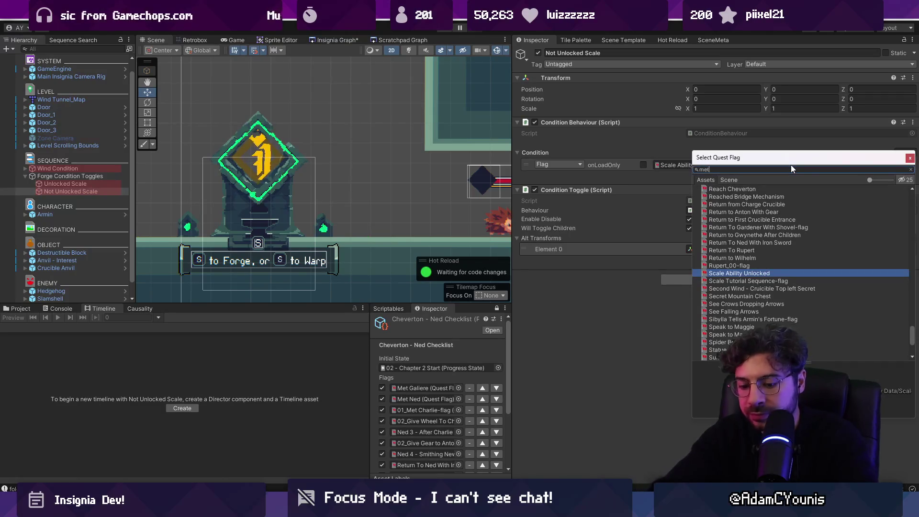
key("Down")
key("Return")
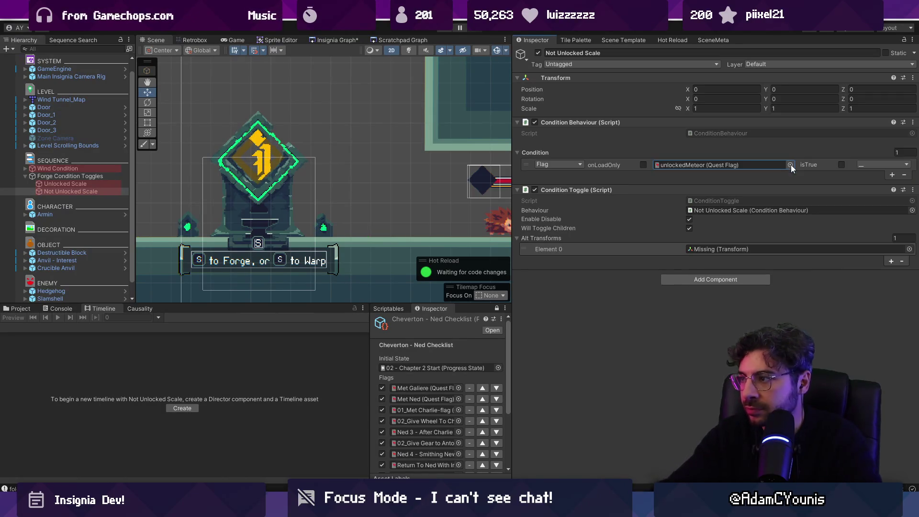
Assign Crucible Anvil's Interest child as the Unlocked Scale condition's alternate transform.
left_click(87, 183)
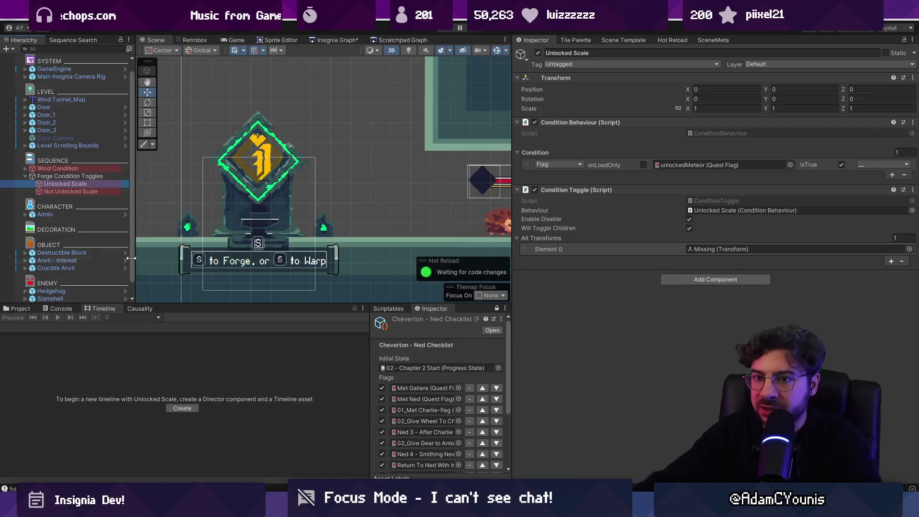
scroll(47, 251, "down", 1)
left_click(25, 245)
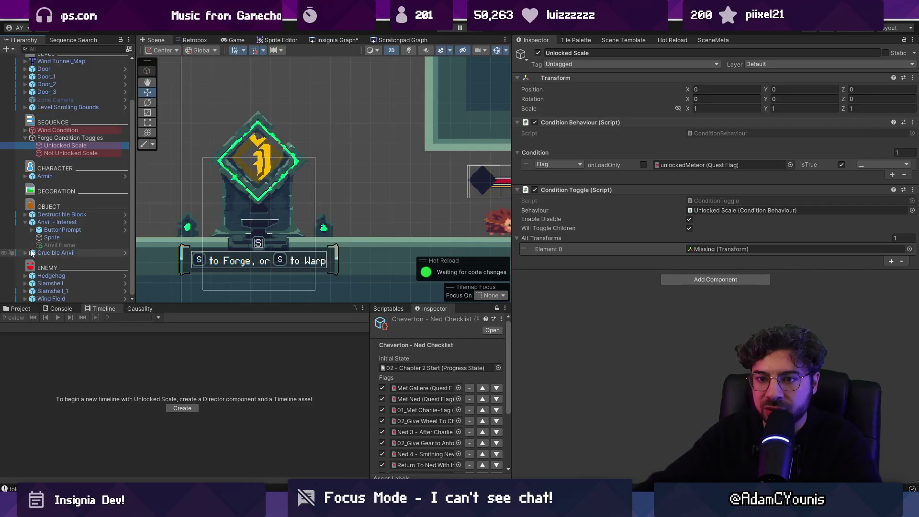
left_click(25, 252)
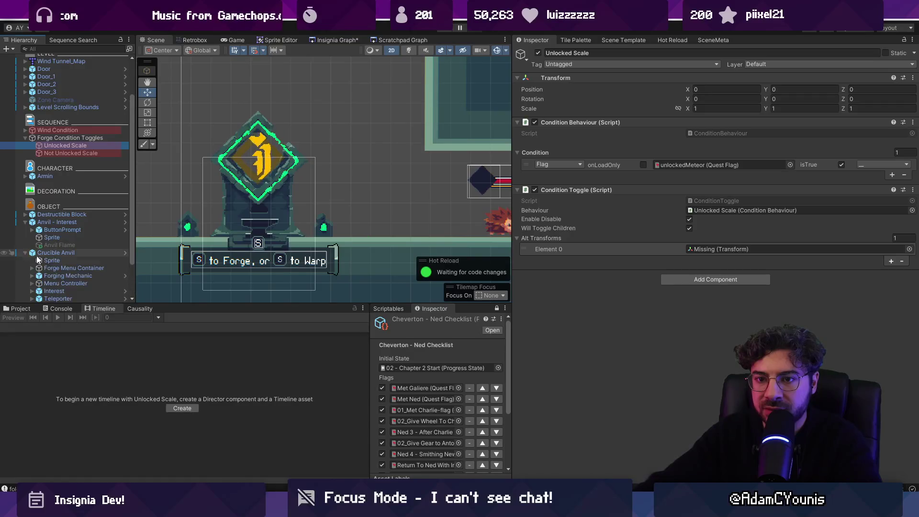
scroll(88, 246, "down", 2)
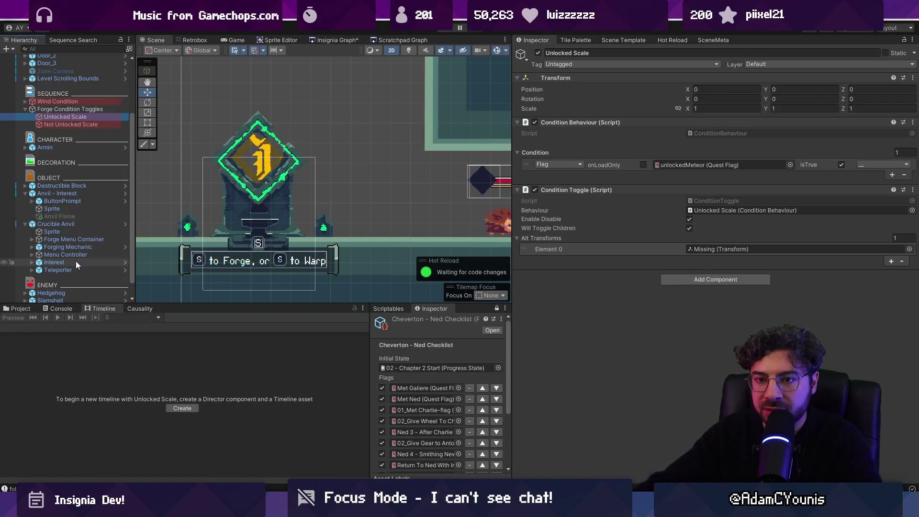
left_click(77, 261)
left_click_drag(77, 261, 749, 248)
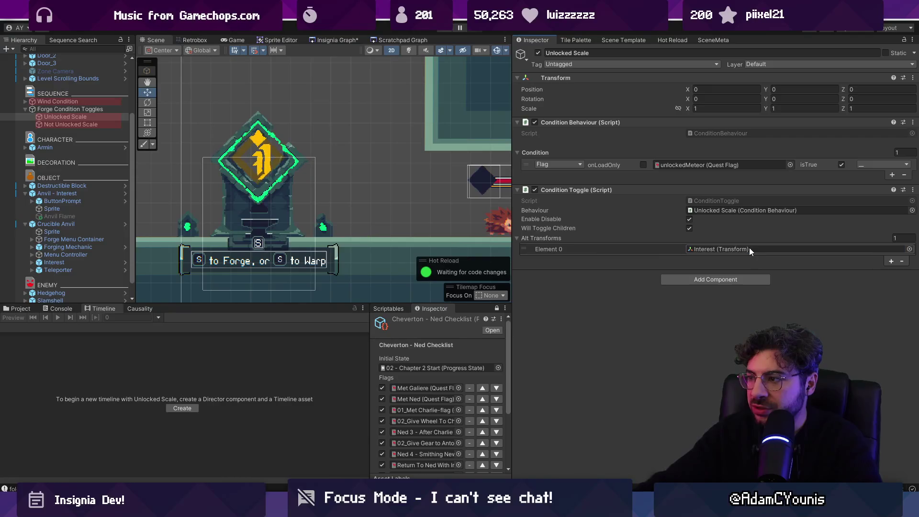
Set Anvil - Interest as Not Unlocked Scale's alternate transform, then collapse Forge Condition Toggles.
left_click(81, 126)
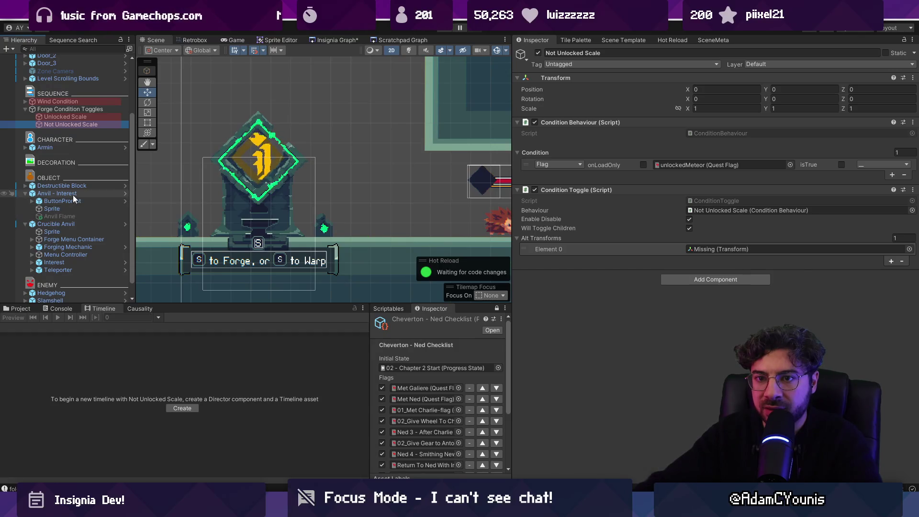
left_click(73, 194)
mouse_move(76, 194)
left_mouse_down()
mouse_move(663, 205)
mouse_move(717, 249)
left_mouse_up()
left_click(66, 117)
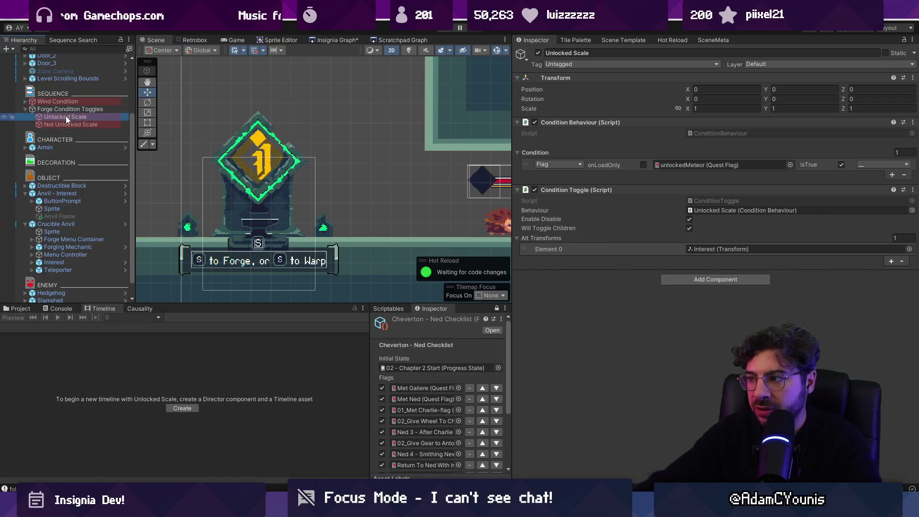
left_click(68, 123)
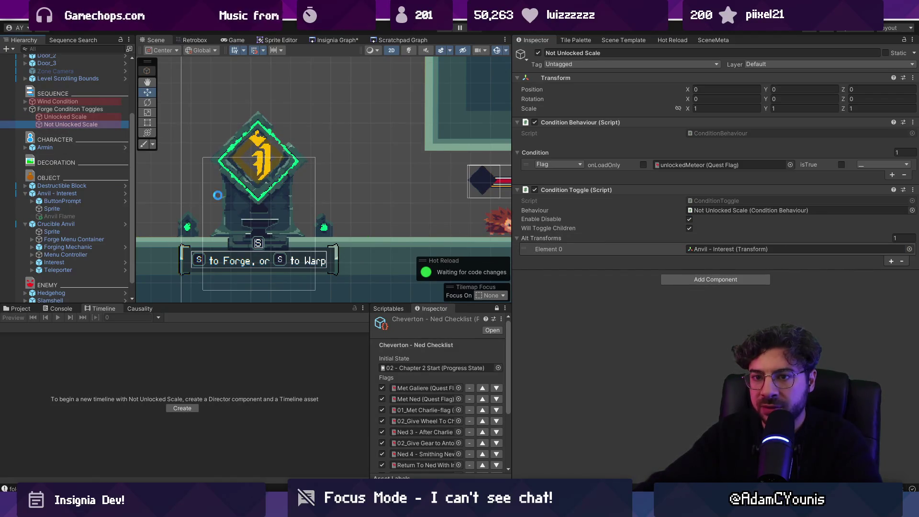
left_click(67, 110)
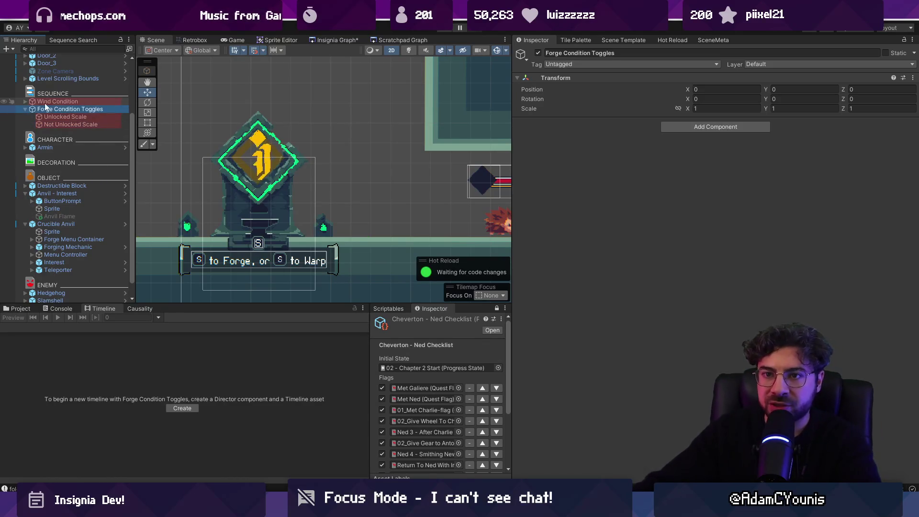
left_click(25, 109)
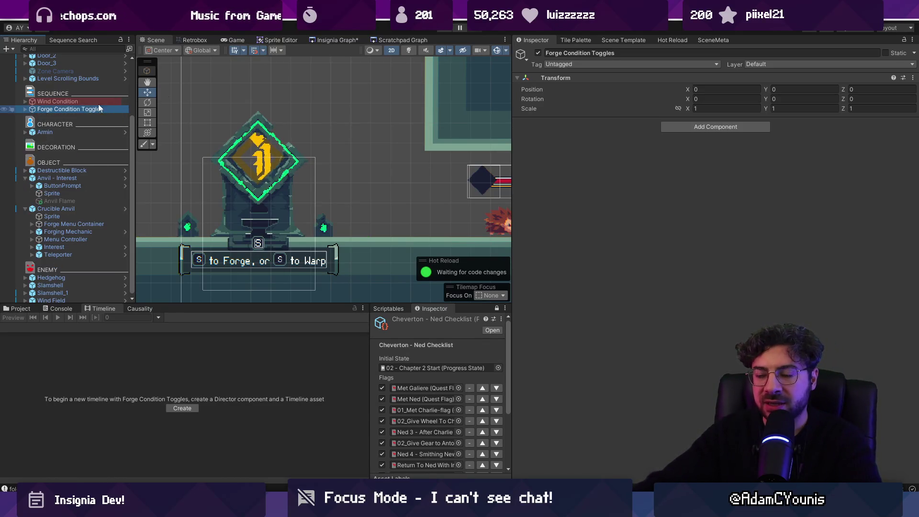
After a brief play-test, set GameEngine's progress state to 02 - Chapter 2 Start.
left_click(443, 30)
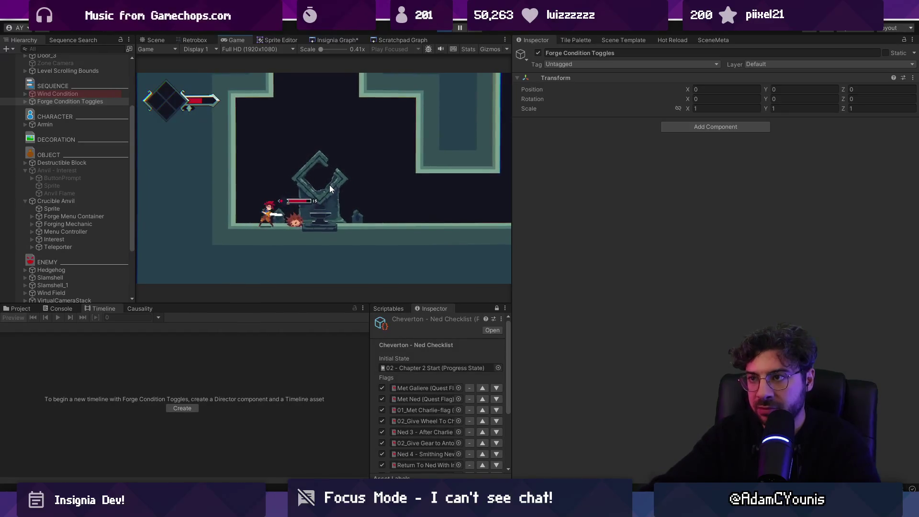
key("ctrl+p")
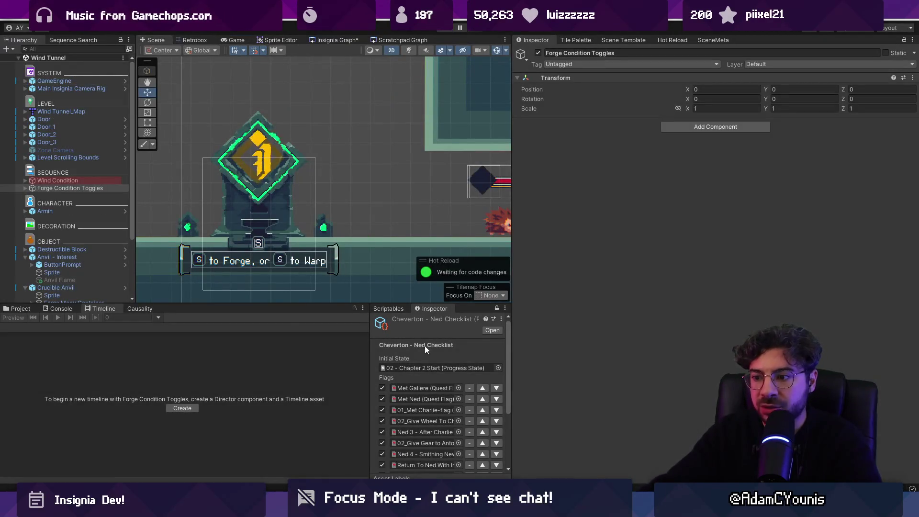
left_click(67, 81)
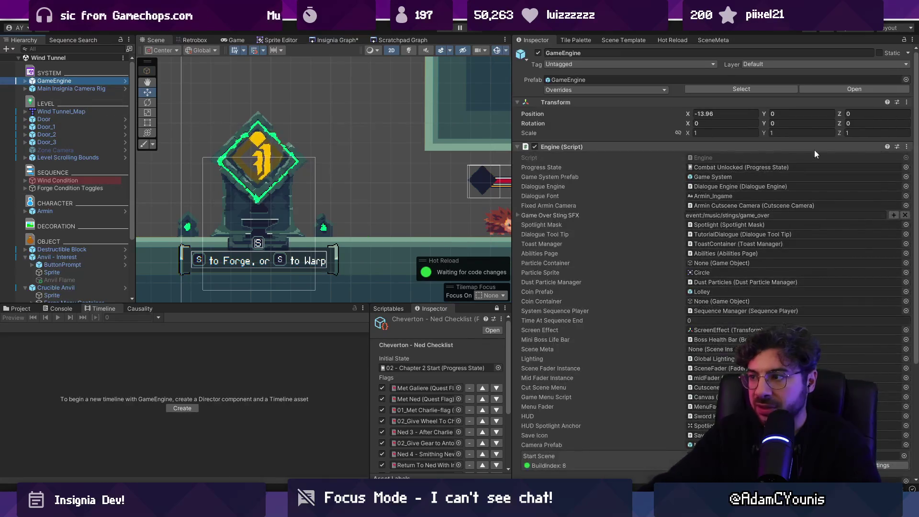
left_click(905, 168)
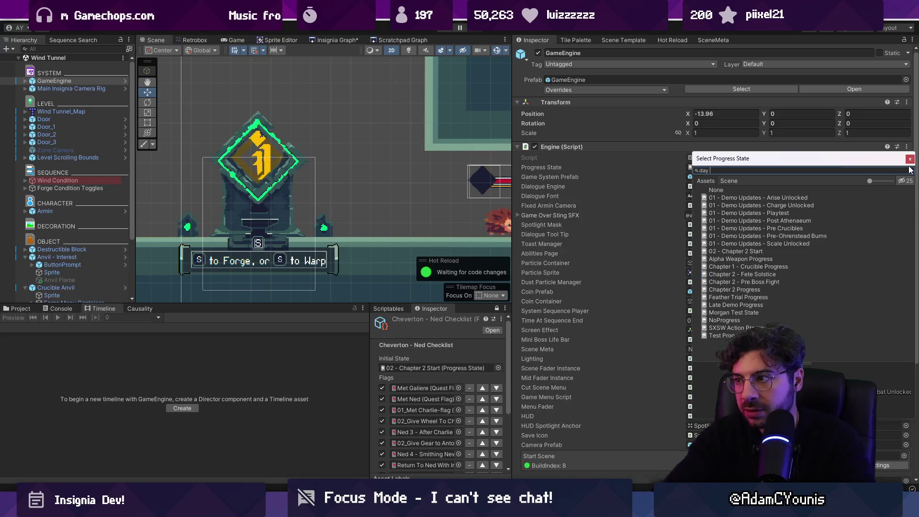
type("2 startt")
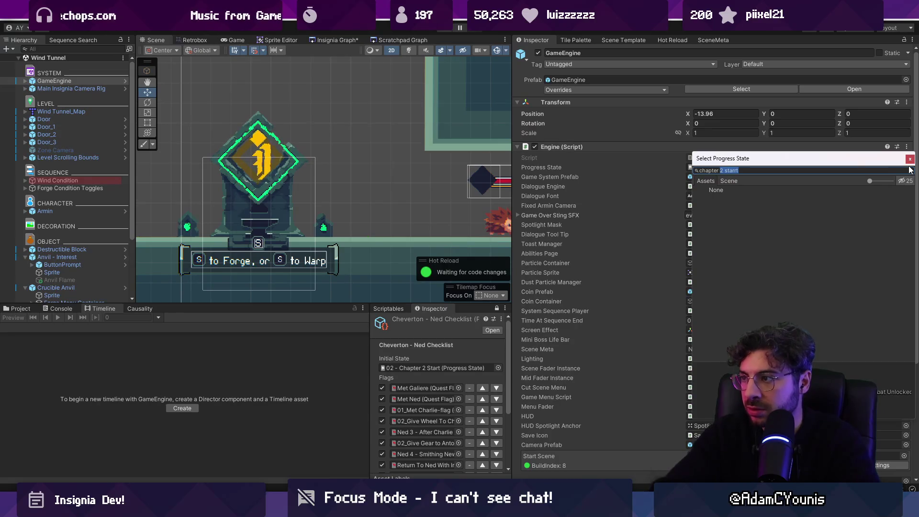
key("Return")
key("ctrl+o")
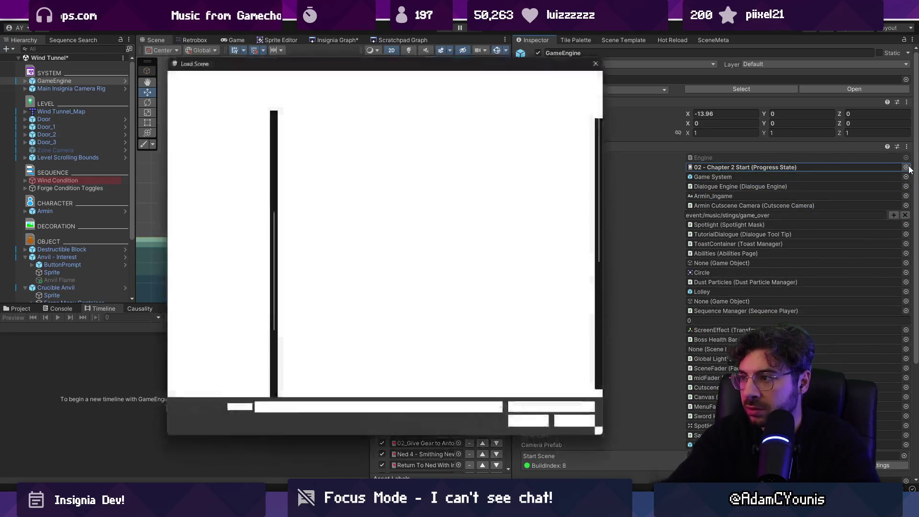
Dismiss the Load Scene dialog, walk Armin to the crucible anvil in play mode, then stop.
key("Escape")
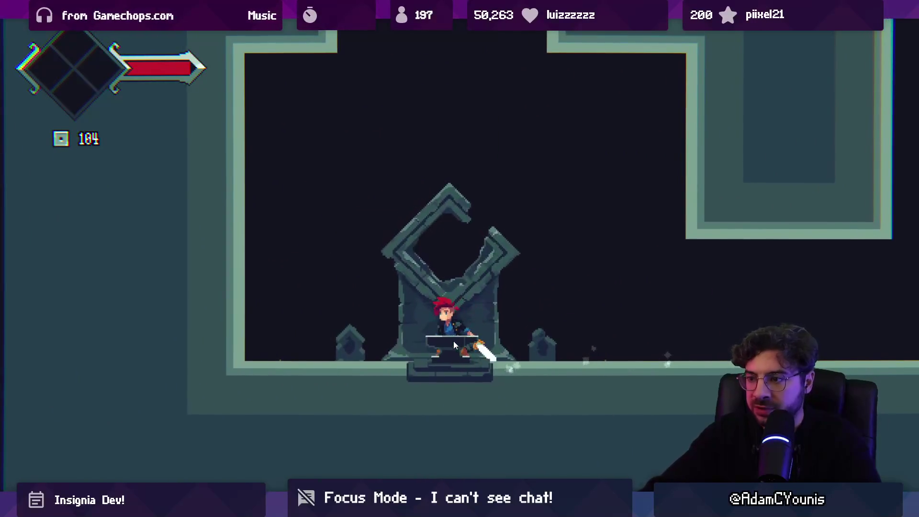
key("shift+space")
left_click(448, 29)
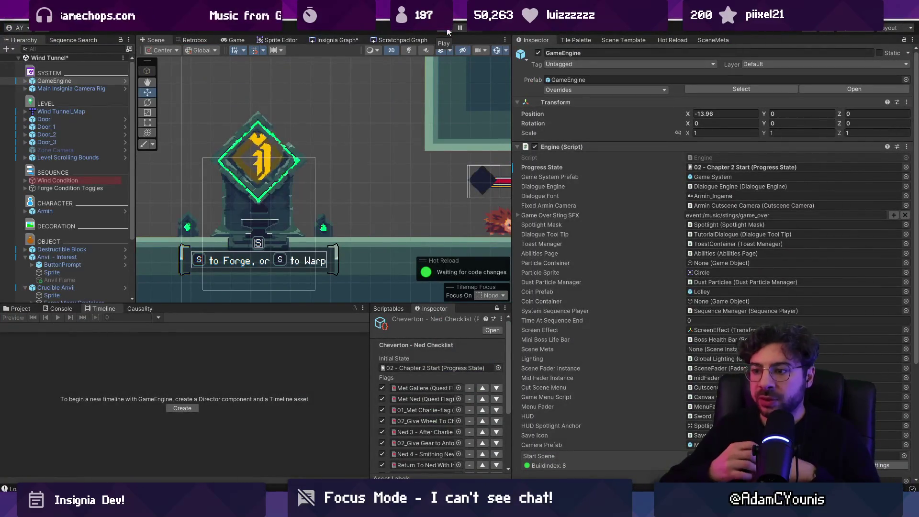
Check collider references on Wind Condition, Crucible Anvil, Anvil - Interest and Interest, then show Insignia Graph.
left_click_drag(512, 101, 574, 100)
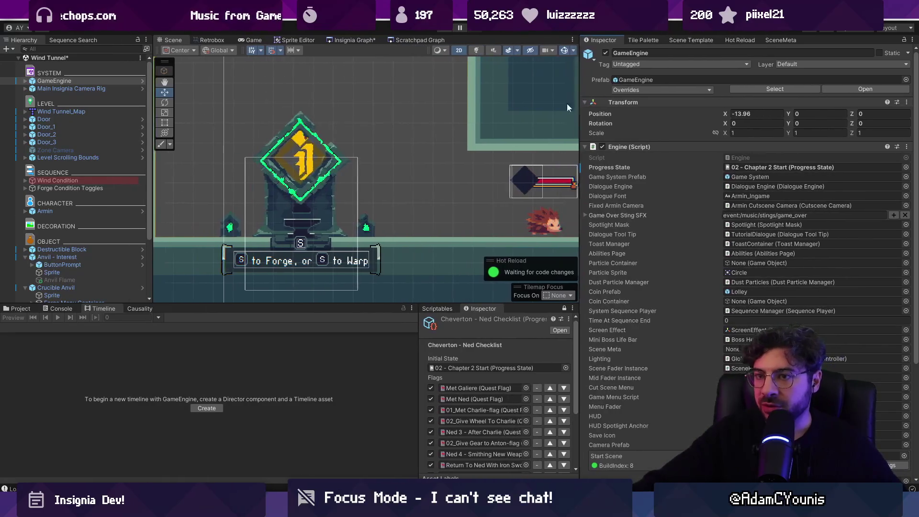
left_click(91, 180)
scroll(96, 183, "down", 3)
left_click(102, 229)
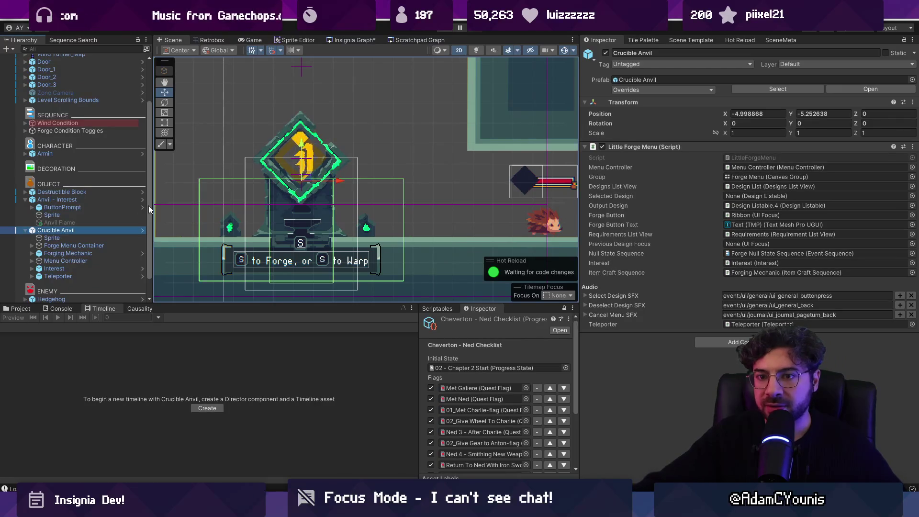
left_click(95, 200)
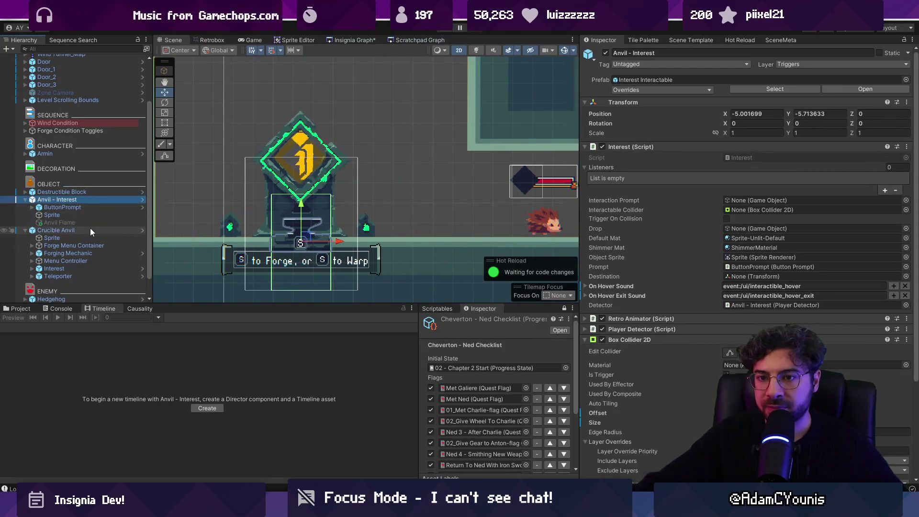
left_click(84, 267)
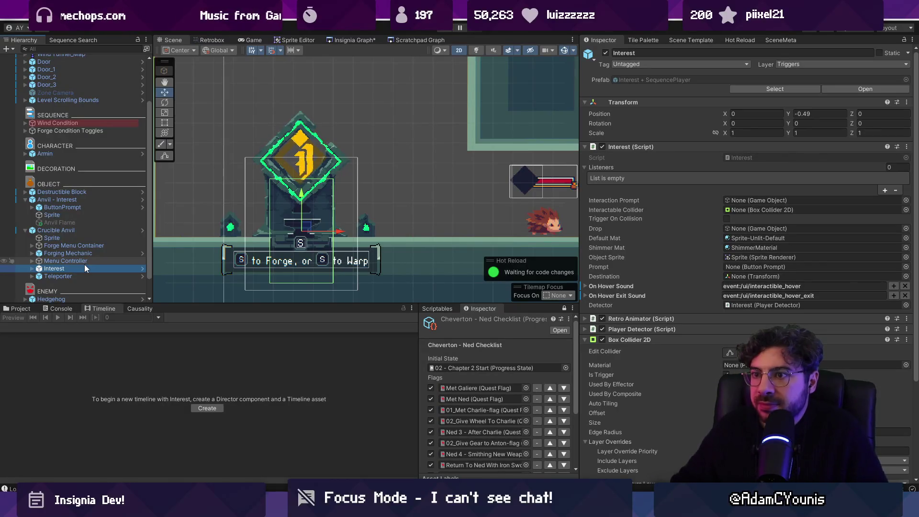
left_click(354, 40)
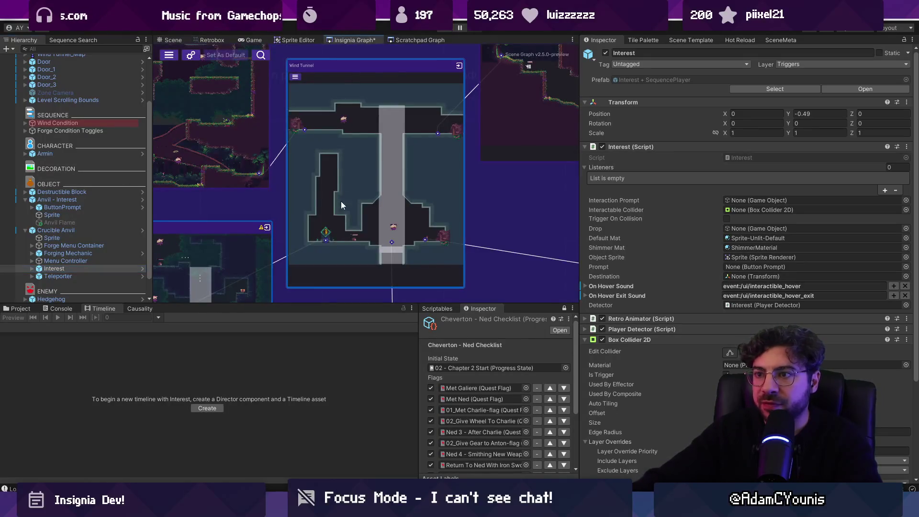
Pick the Armin Discovers Cheverwood Forest Crucible 1 sequence in the forest scene, then reopen Wind Tunnel.
scroll(336, 243, "down", 10)
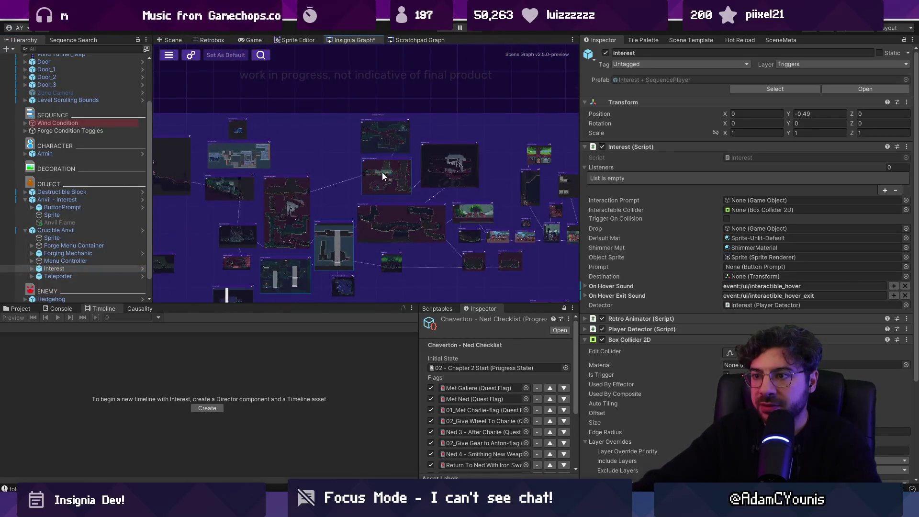
scroll(382, 177, "up", 5)
double_click(341, 198)
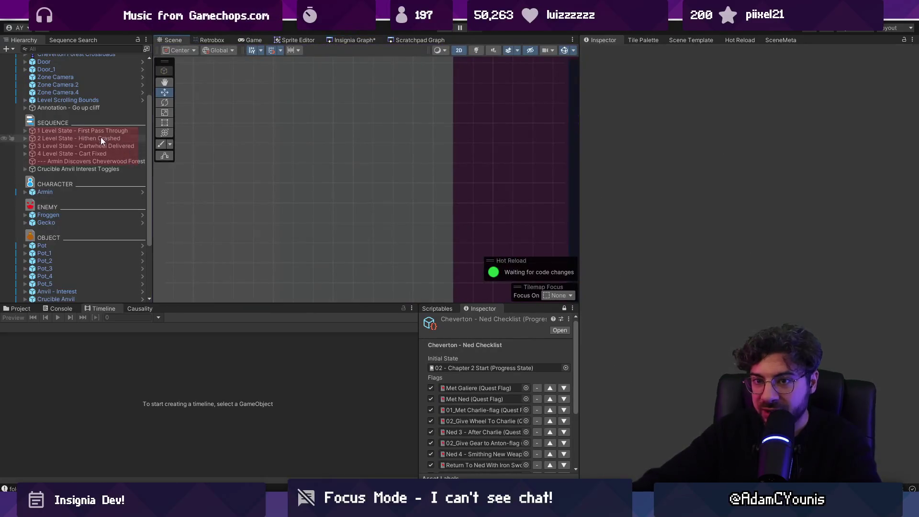
left_click(86, 168)
left_click(110, 161)
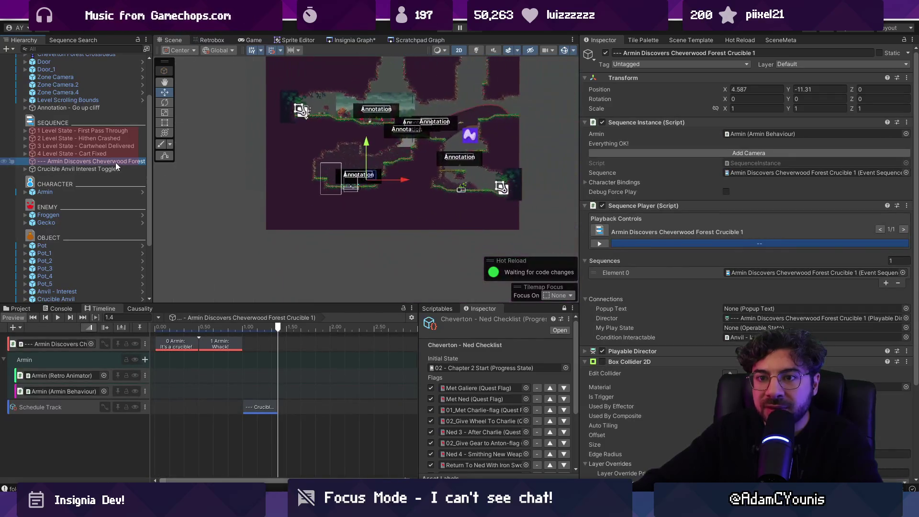
left_click_drag(150, 171, 209, 169)
left_click(171, 162)
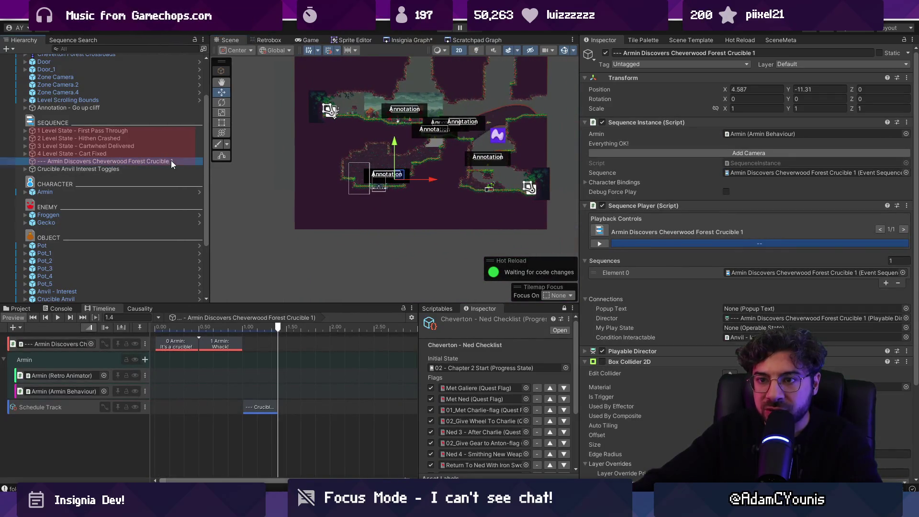
left_click(410, 40)
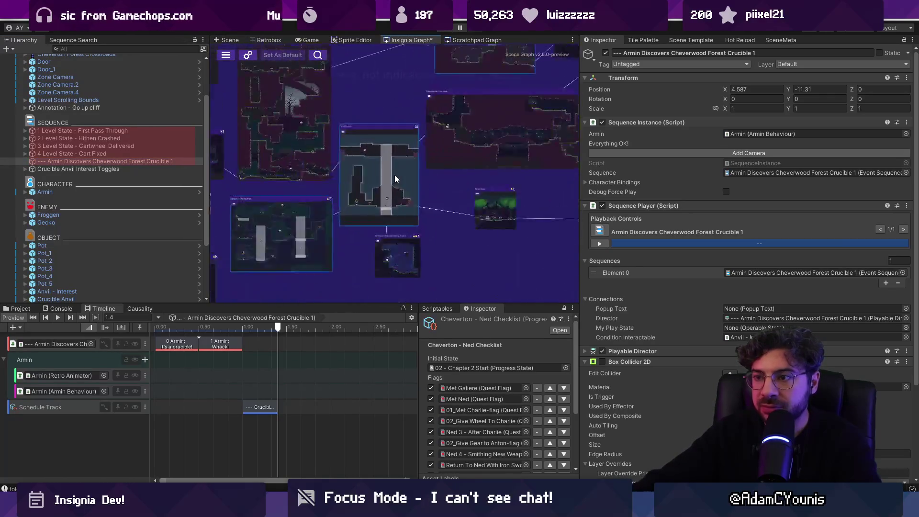
double_click(332, 209)
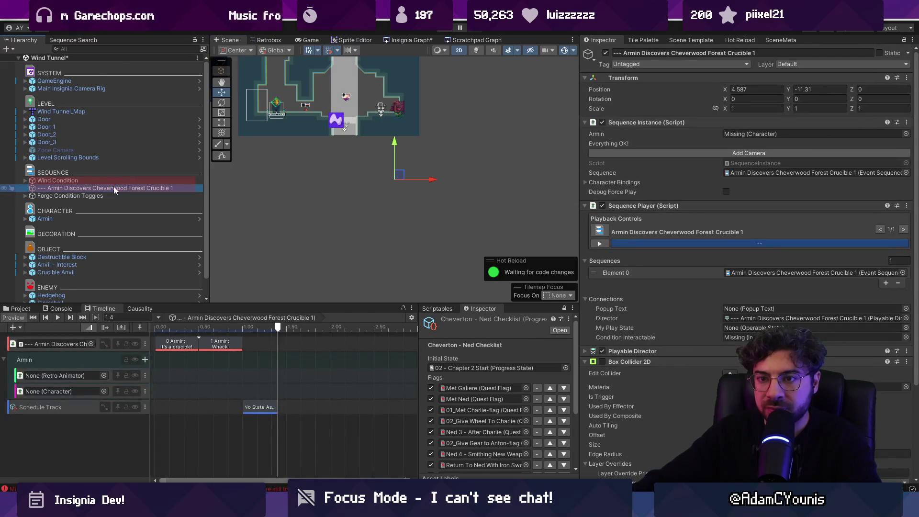
left_click(118, 188)
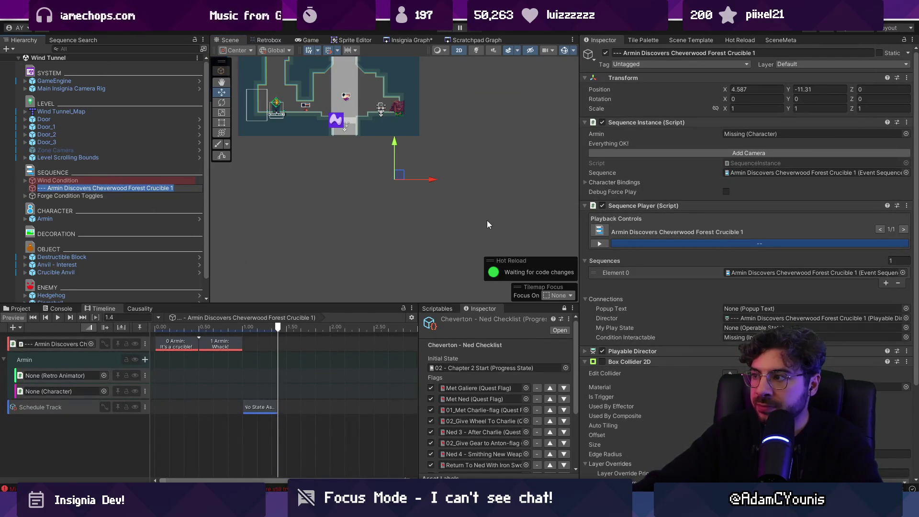
Drag Crucible Teleport Away Sequence - Default into the No State Assigned clip's State Wrapper.
left_click(268, 407)
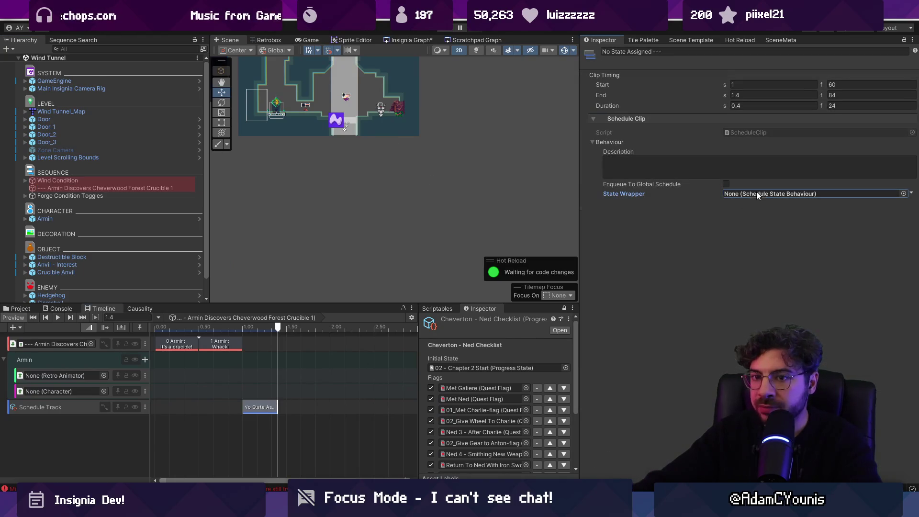
scroll(167, 185, "down", 2)
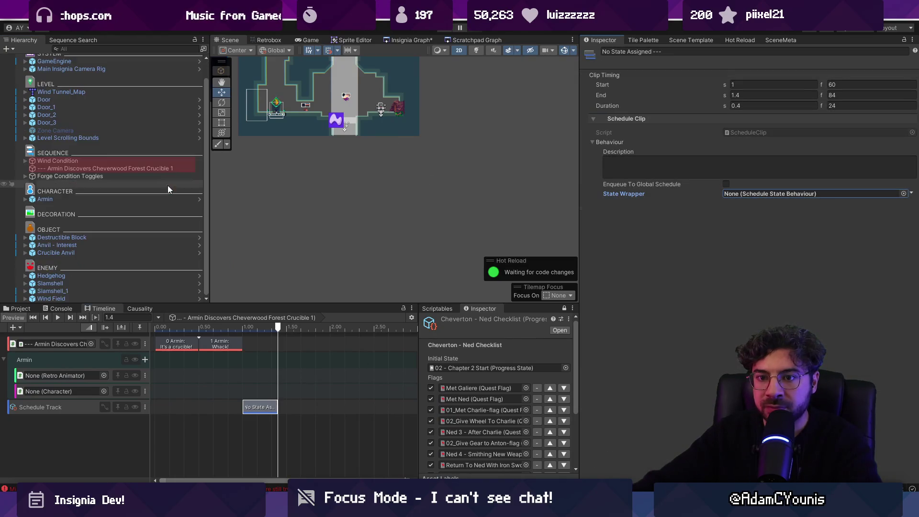
left_click(26, 252)
scroll(50, 253, "down", 5)
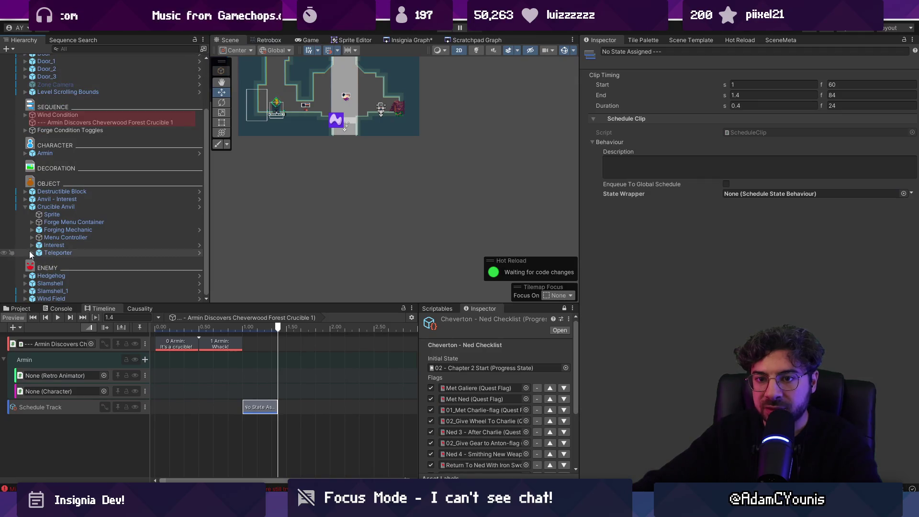
left_click(31, 252)
scroll(69, 254, "down", 3)
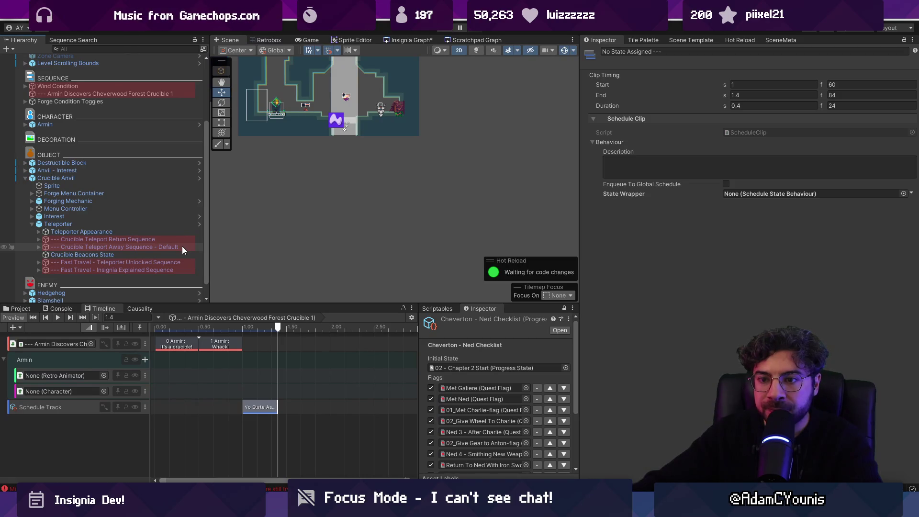
left_click_drag(145, 228, 302, 224)
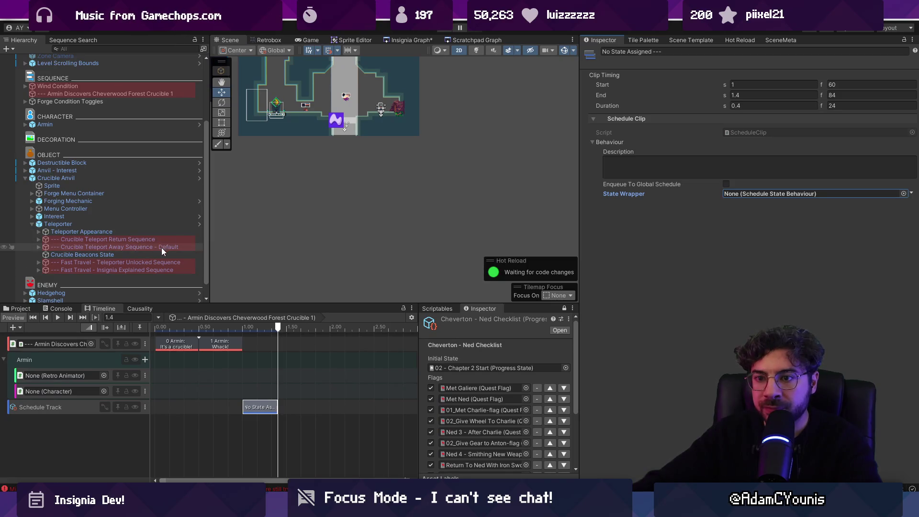
left_click_drag(165, 247, 318, 244)
left_click_drag(744, 203, 759, 197)
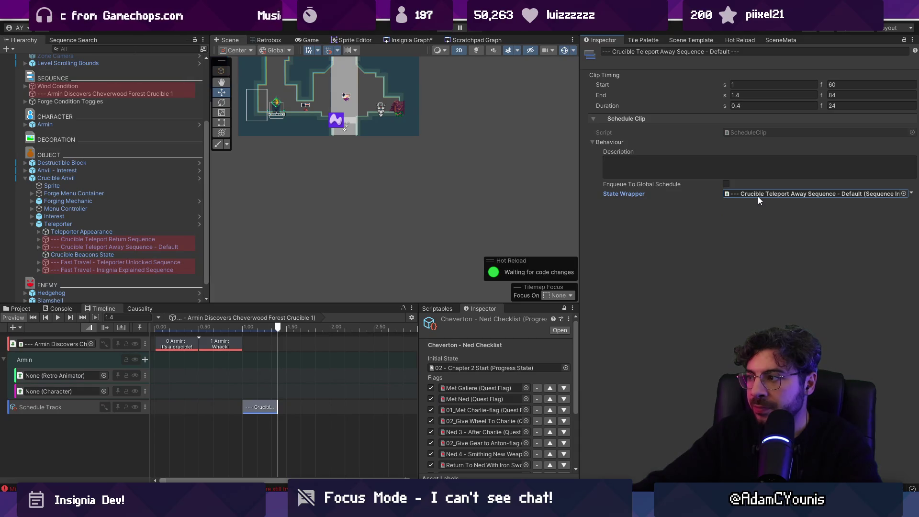
left_click(46, 246)
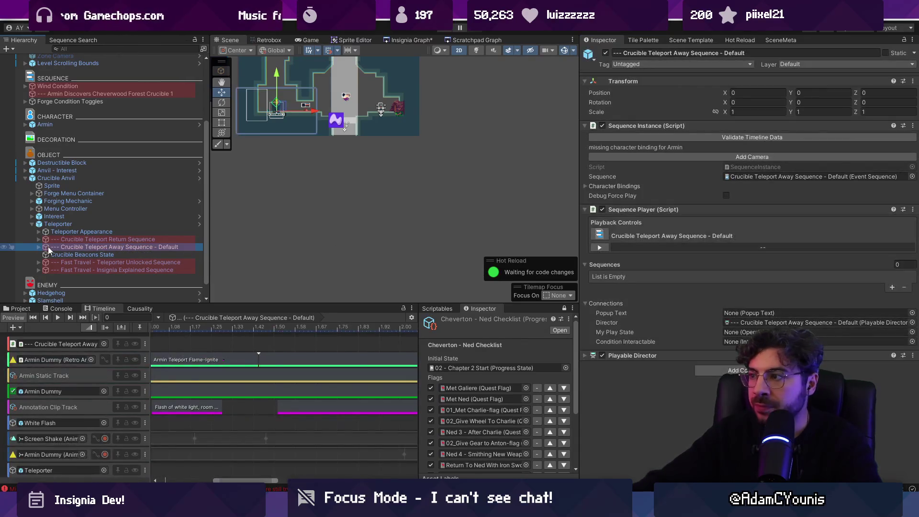
left_click(39, 247)
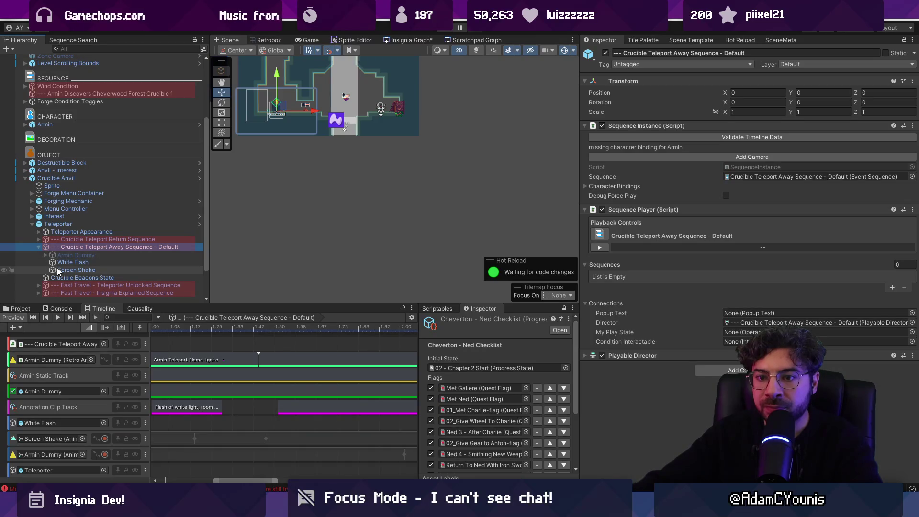
left_click(41, 247)
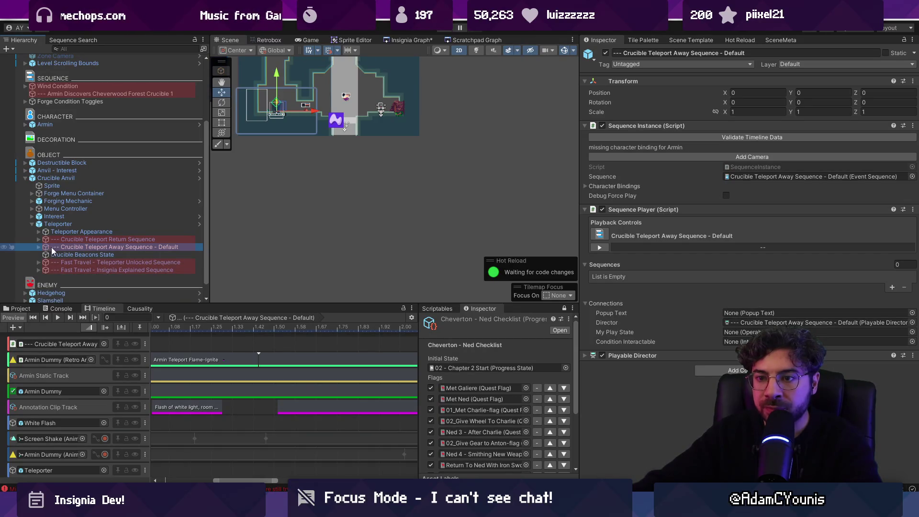
Step through the Teleporter's sequences, ending on the Teleporter Unlocked Sequence timeline.
left_click(84, 240)
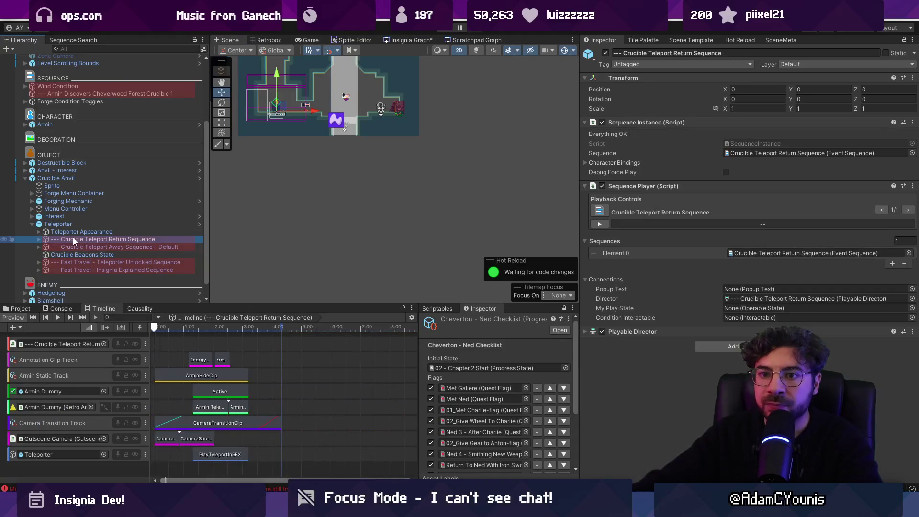
left_click(38, 232)
left_click(38, 232)
scroll(51, 227, "down", 2)
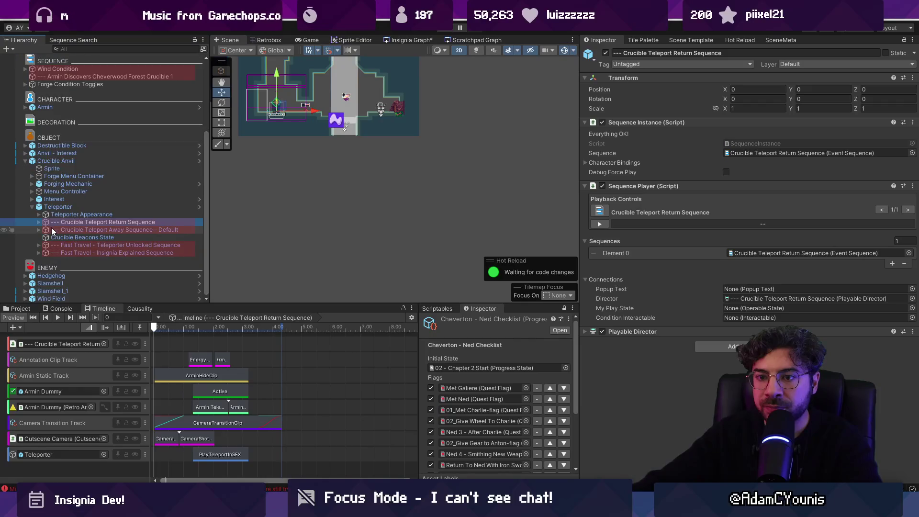
left_click(83, 237)
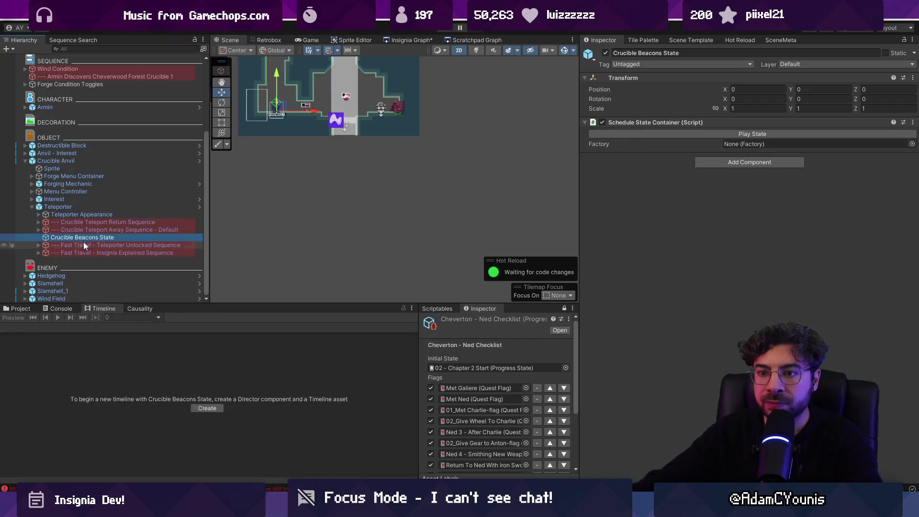
left_click(86, 245)
left_click(87, 253)
left_click(86, 245)
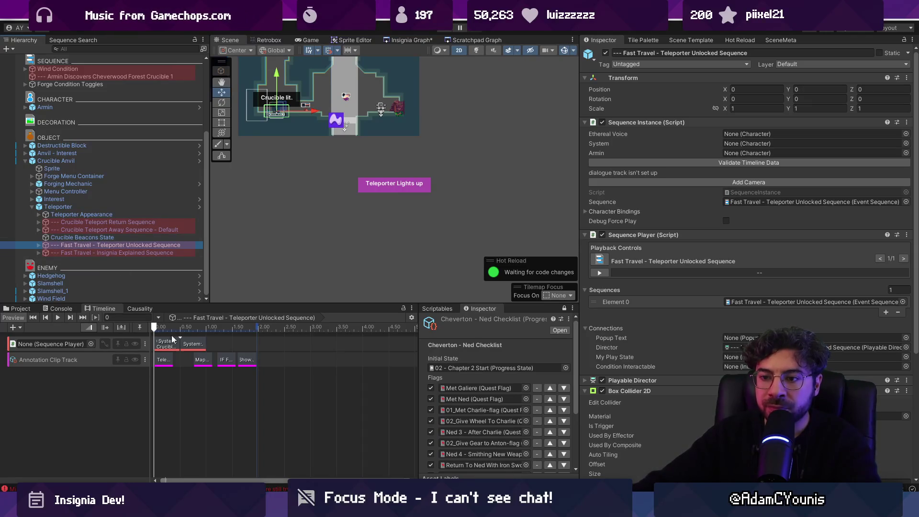
View the Crucible Teleport Away Sequence - Default timeline.
scroll(198, 366, "up", 5)
scroll(198, 366, "left", 5)
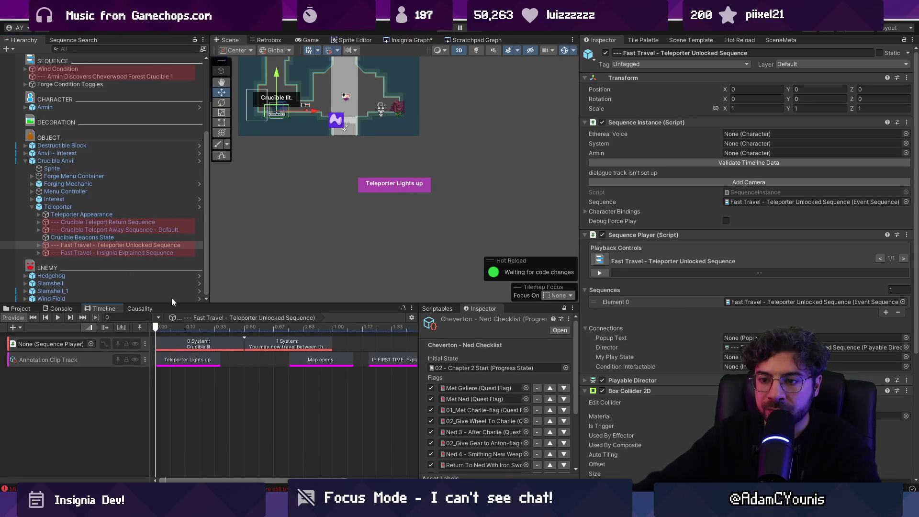
left_click(131, 228)
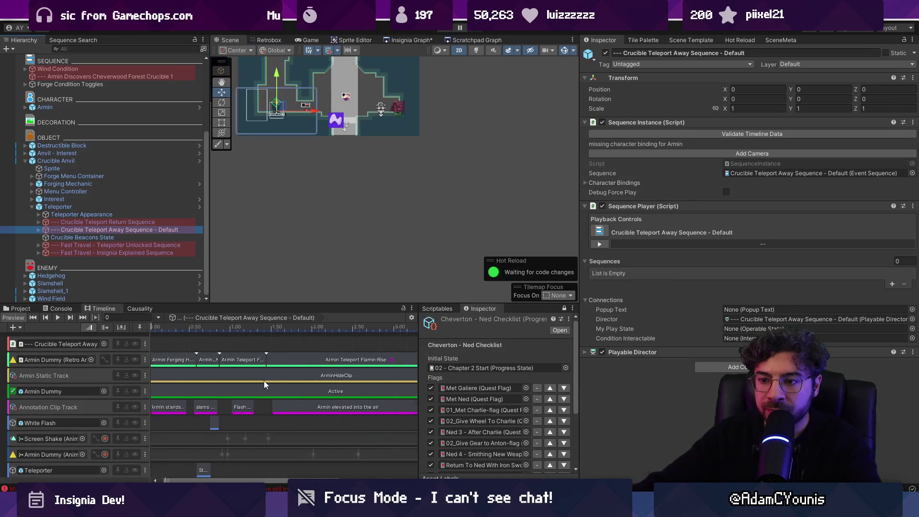
scroll(293, 458, "up", 2)
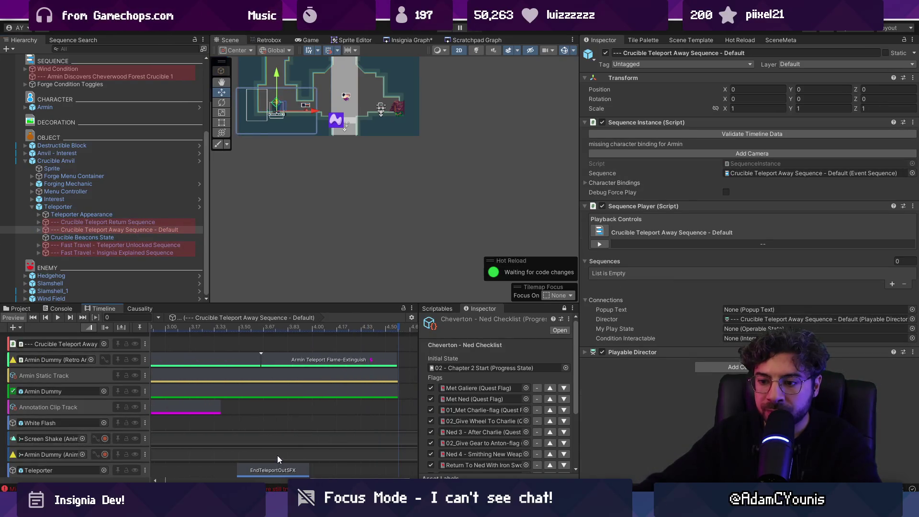
scroll(325, 407, "down", 2)
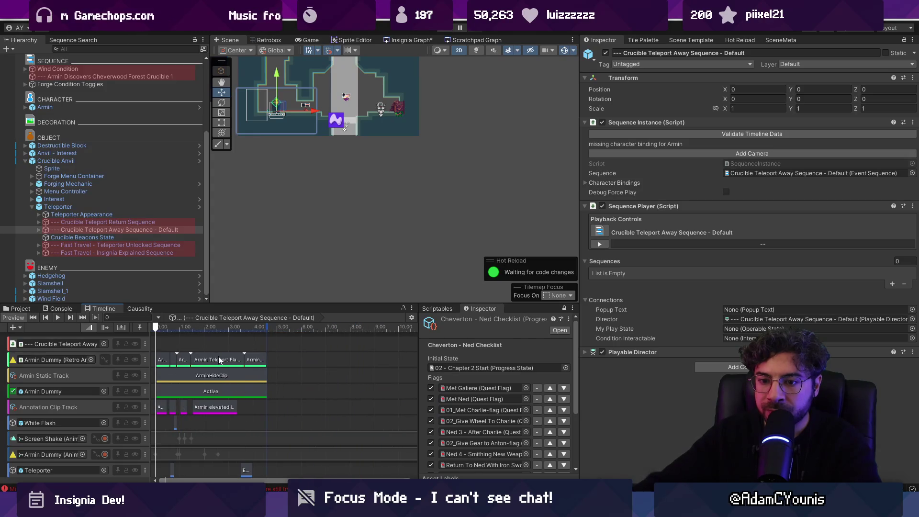
scroll(102, 199, "up", 5)
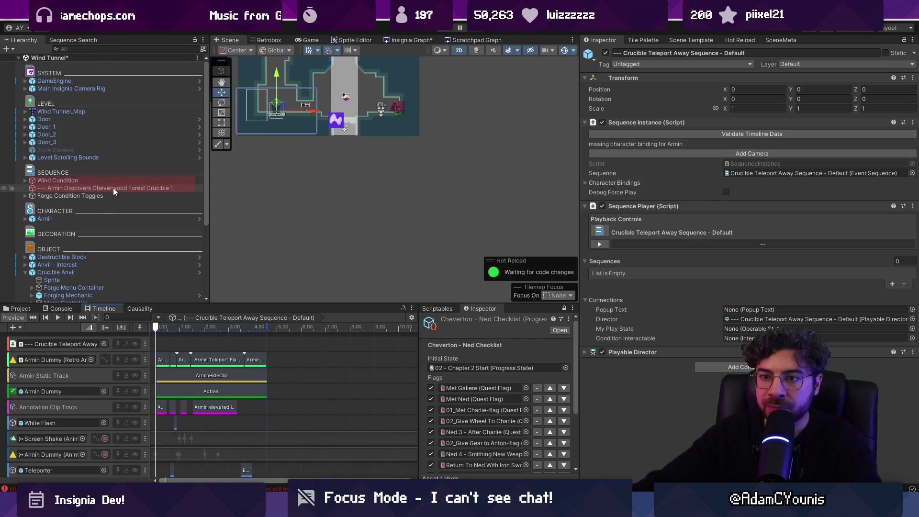
Frame the Armin Discovers Cheverwood Forest Crucible 1 sequence, then select the anvil's Interest object.
left_click(111, 193)
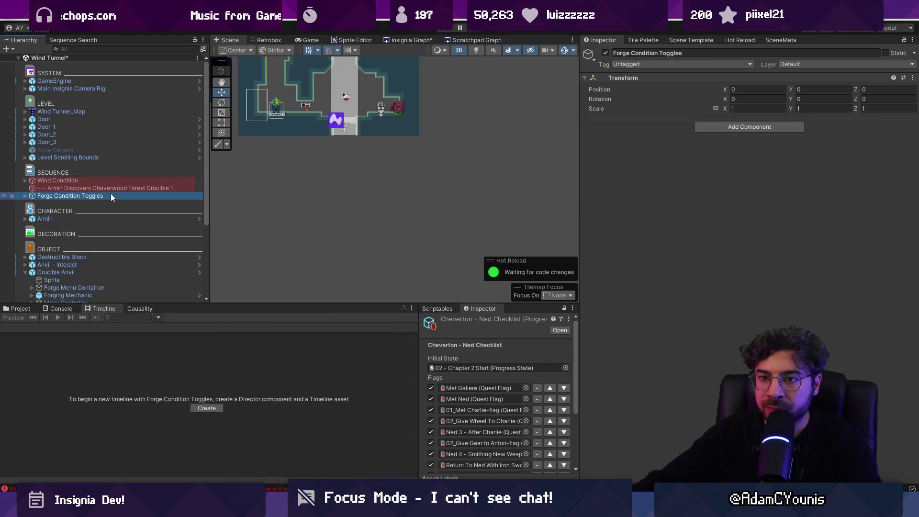
left_click(74, 187)
key("f")
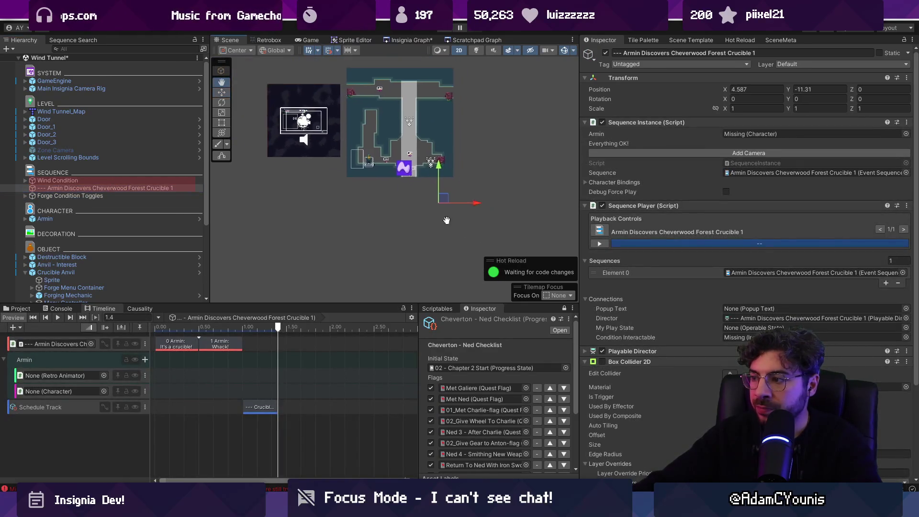
scroll(162, 237, "down", 5)
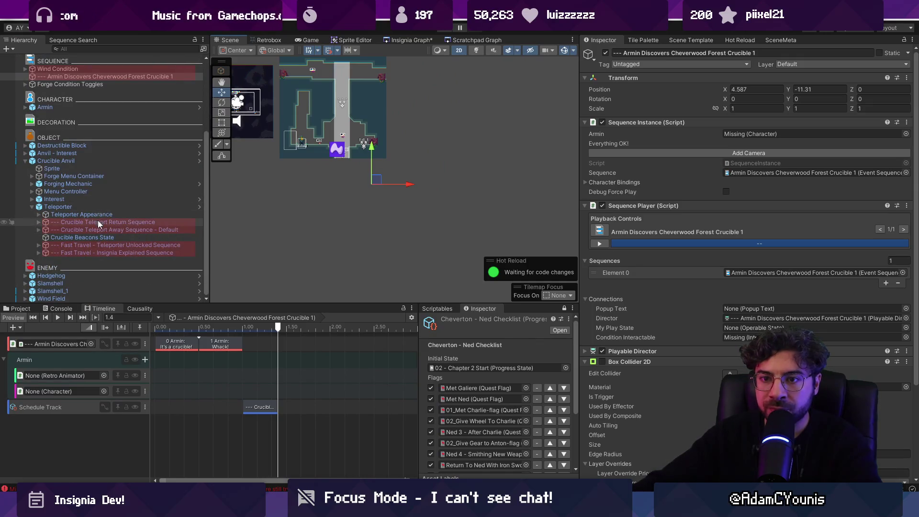
left_click(95, 198)
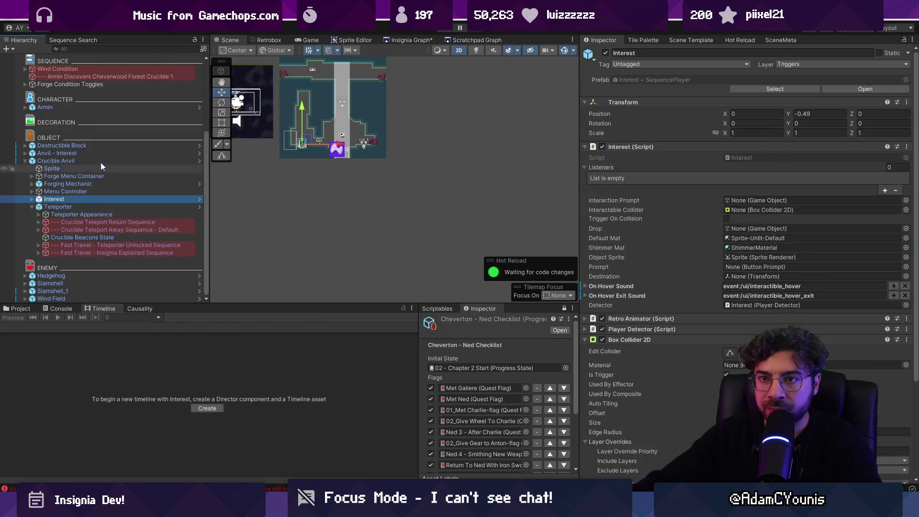
Link Interest as the Armin Discovers sequence's Condition Interactable.
left_click_drag(101, 76, 688, 290)
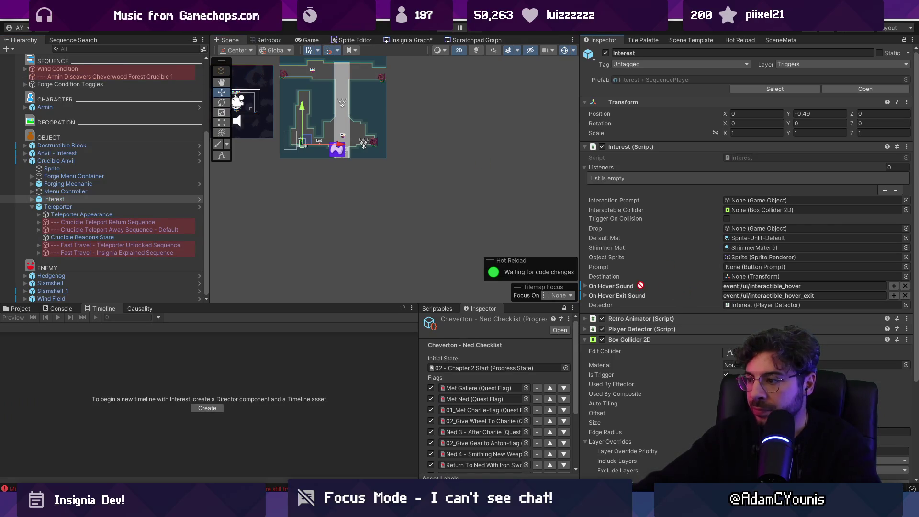
left_click(90, 76)
left_click_drag(79, 199, 765, 337)
Play-test the Wind Tunnel crucible encounter, then stop playing.
key("ctrl+p")
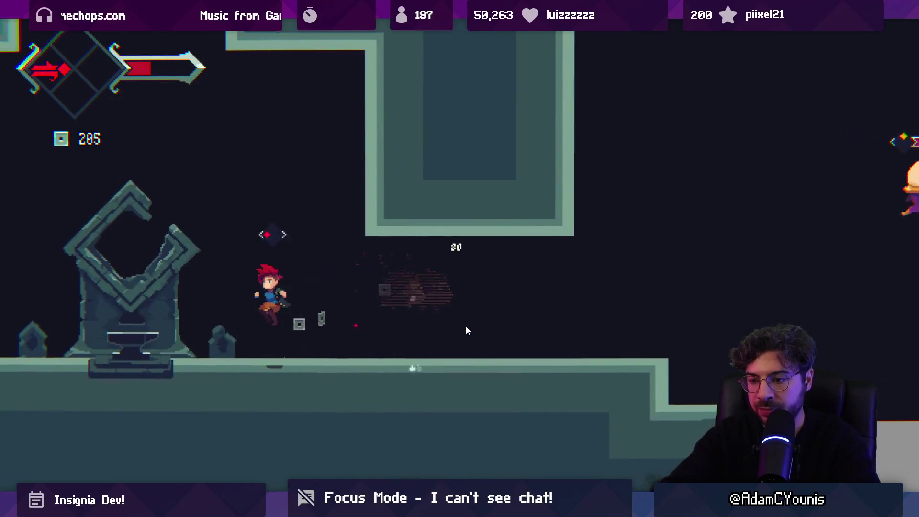
key("shift+space")
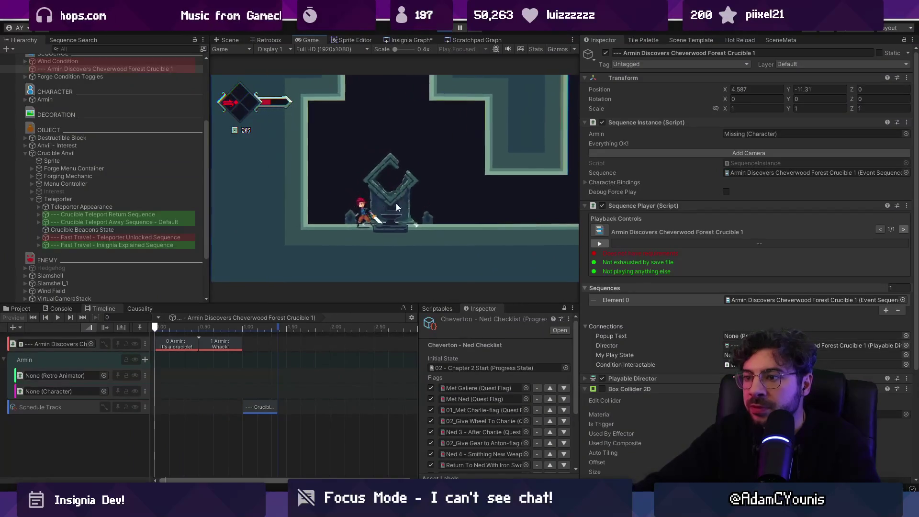
key("ctrl+p")
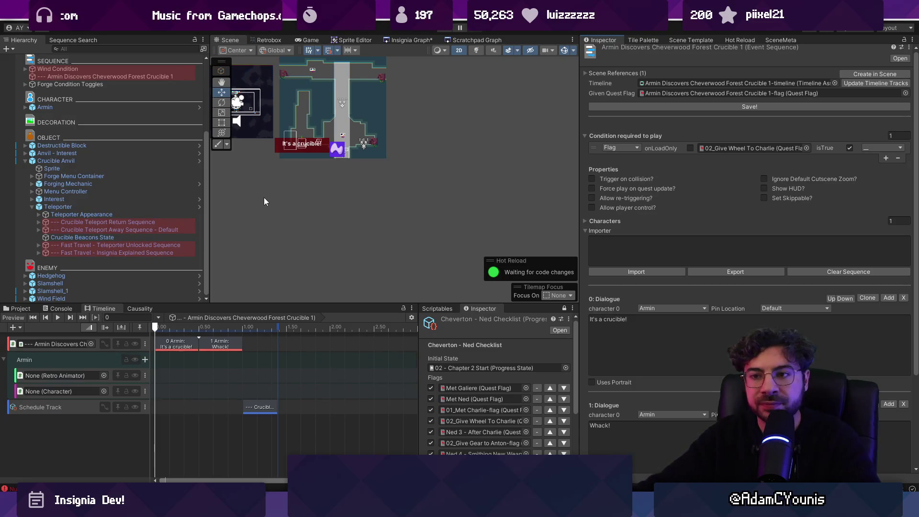
Inspect the schedule clip and jump to Crucible Teleport Away Sequence - Default.
scroll(293, 134, "up", 5)
scroll(297, 158, "up", 2)
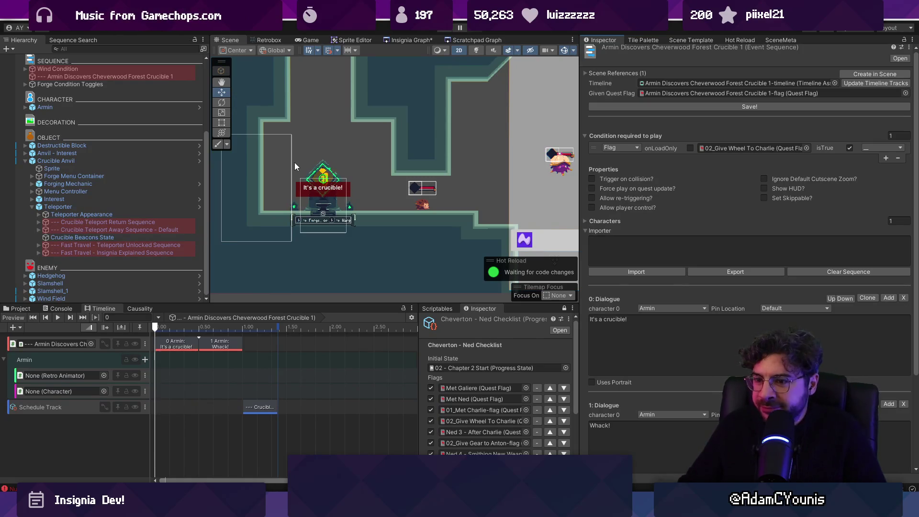
left_click(265, 408)
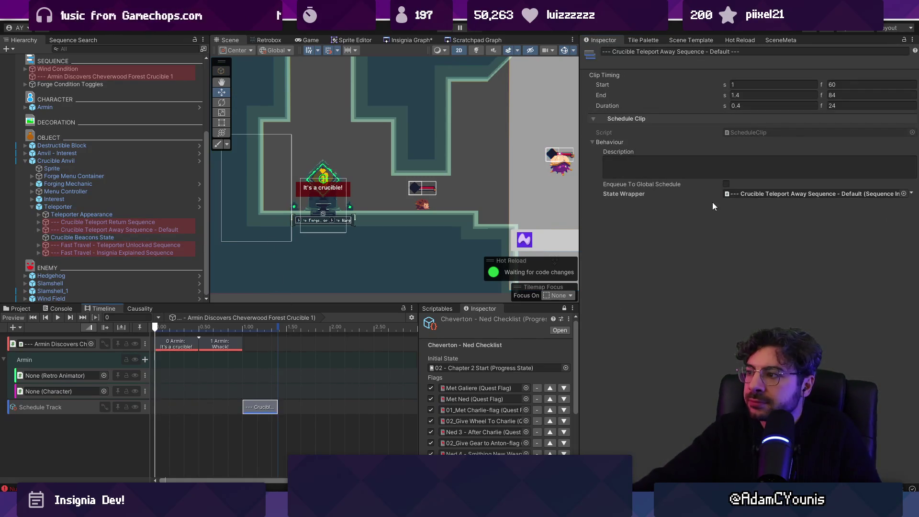
double_click(748, 194)
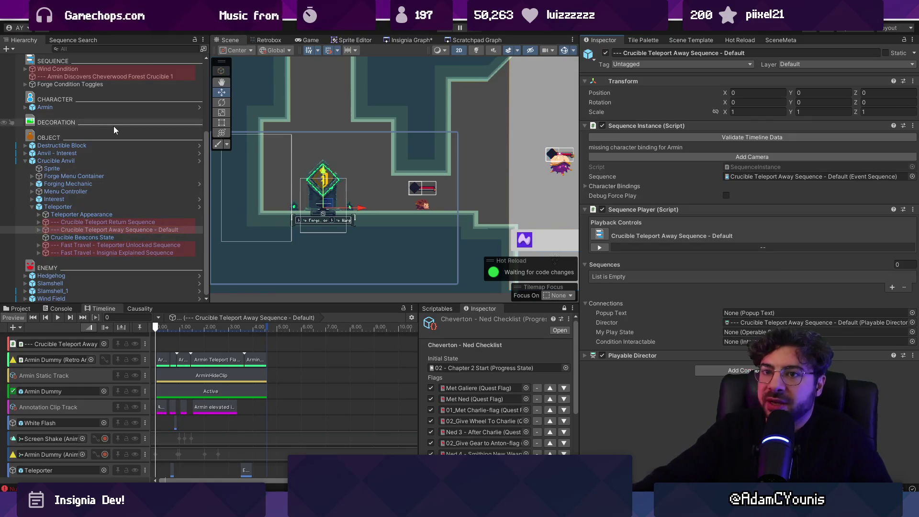
Delete the Armin Discovers Cheverwood Forest Crucible 1 object from the Hierarchy.
left_click(91, 70)
left_click(92, 77)
key("Delete")
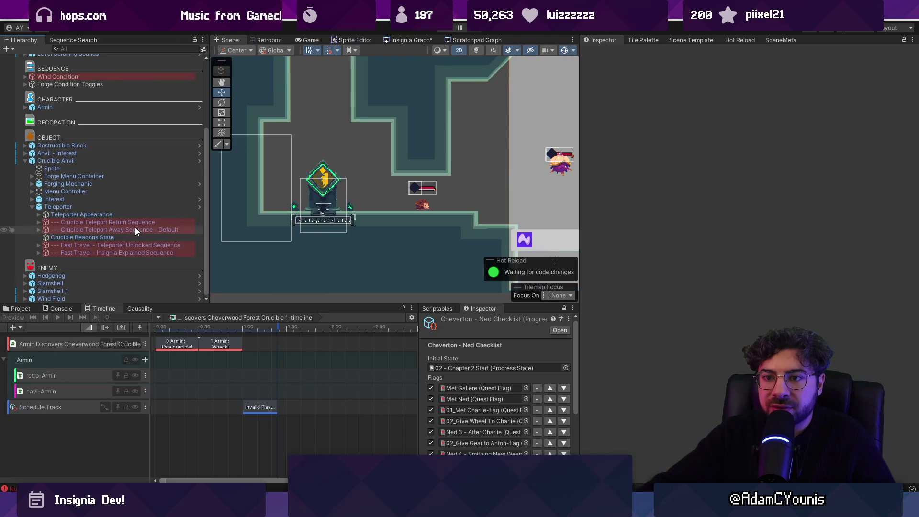
left_click(117, 231)
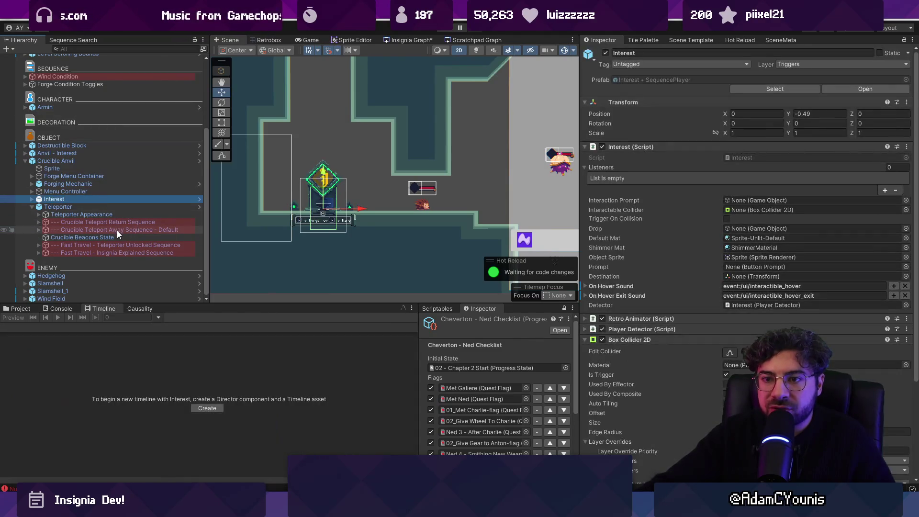
Link Interest into Crucible Teleport Away Sequence - Default's Condition Interactable, then play-test at the anvil.
mouse_move(81, 201)
left_mouse_down()
mouse_move(392, 220)
mouse_move(814, 338)
left_mouse_up()
left_click(449, 27)
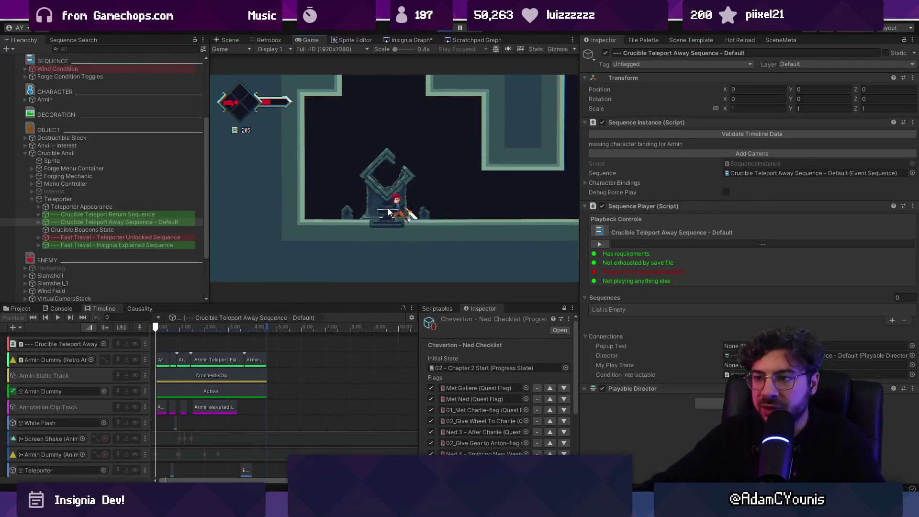
left_click(228, 41)
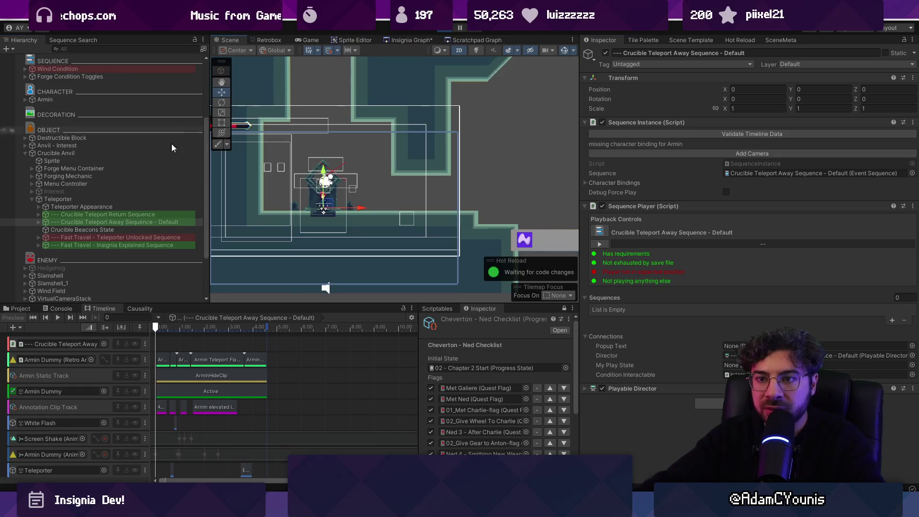
double_click(146, 223)
key("Escape")
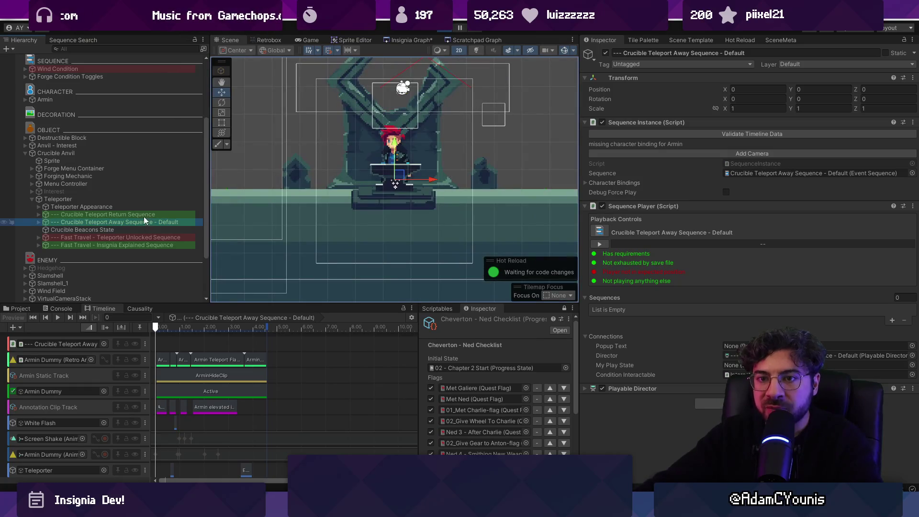
left_click(71, 191)
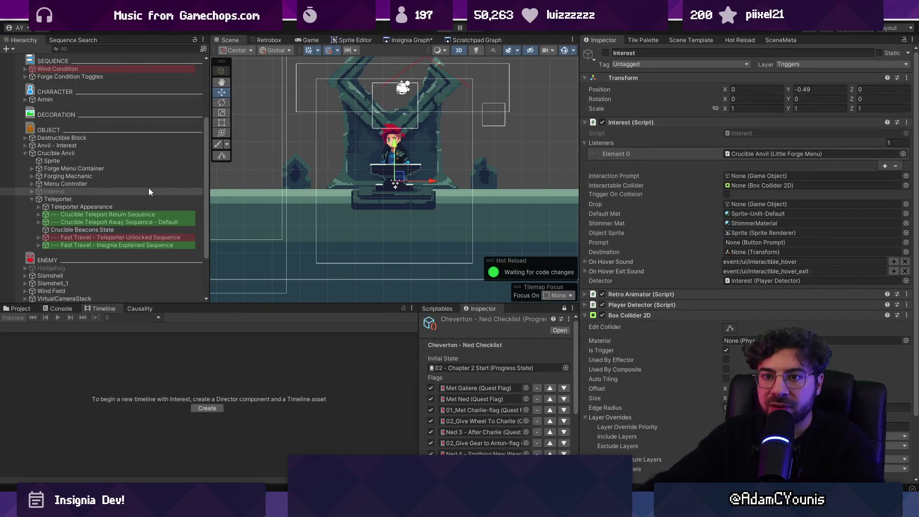
left_click(115, 85)
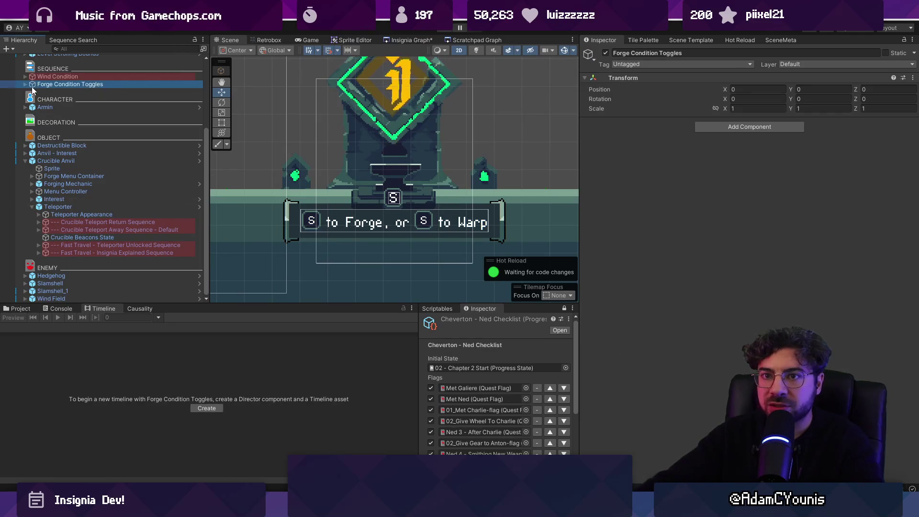
Check the Unlocked Scale toggle's Interest reference, then make Anvil - Interest the teleport sequence's interactable condition.
left_click(26, 84)
left_click(67, 94)
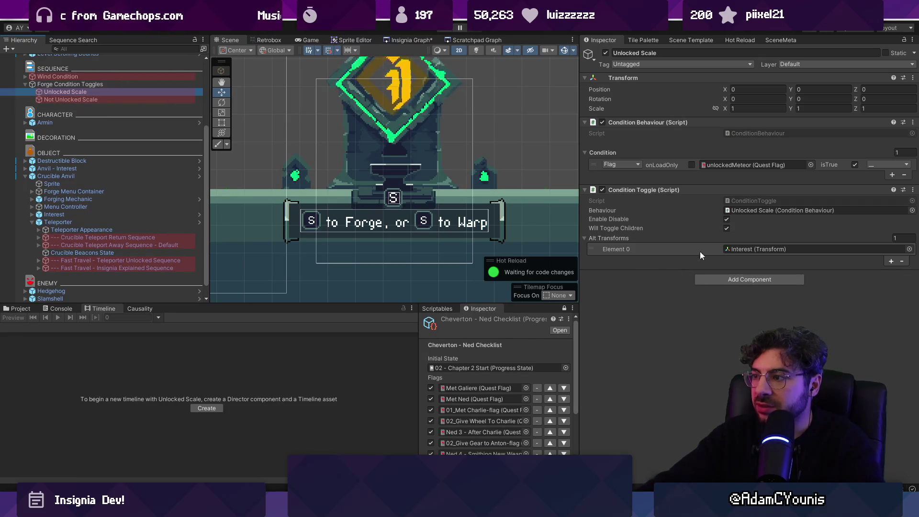
left_click(731, 251)
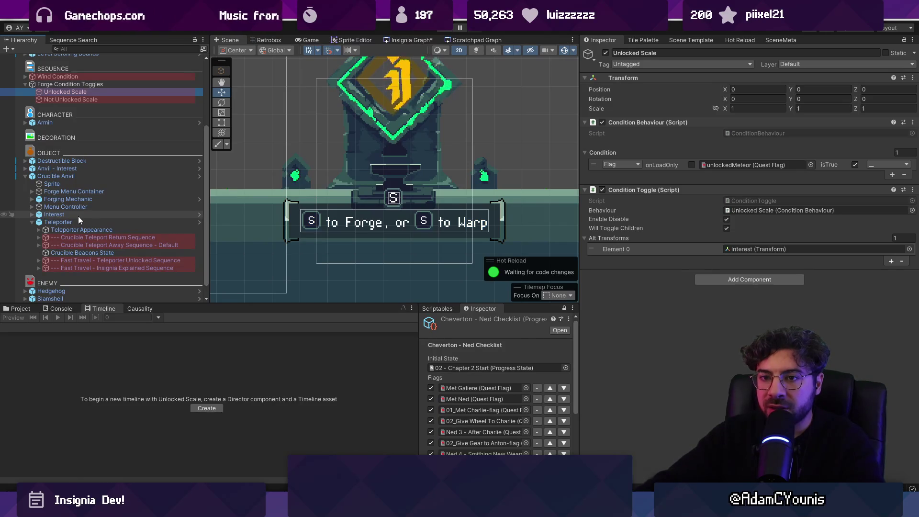
left_click(758, 249)
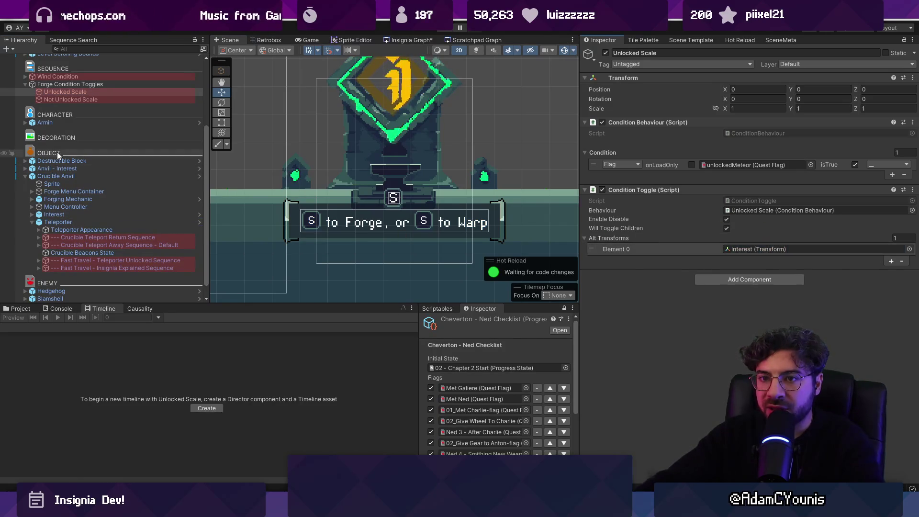
left_click(94, 242)
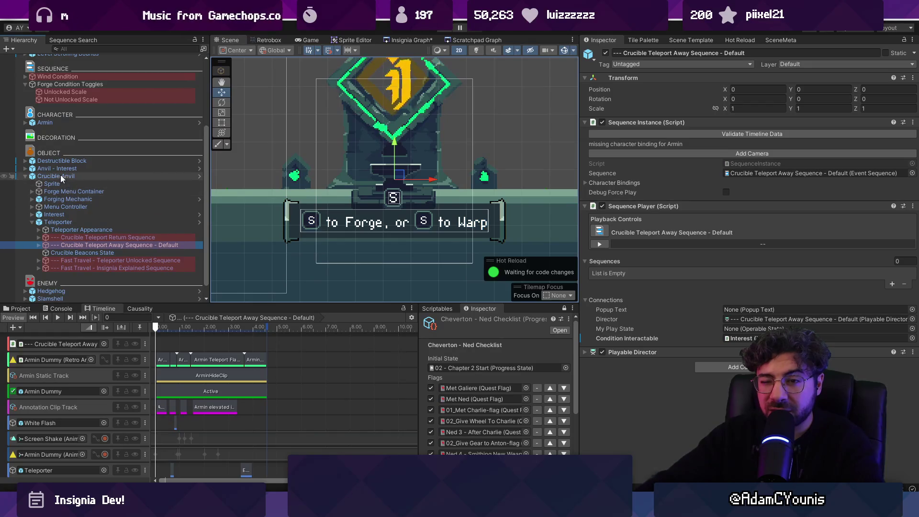
left_click_drag(49, 170, 740, 338)
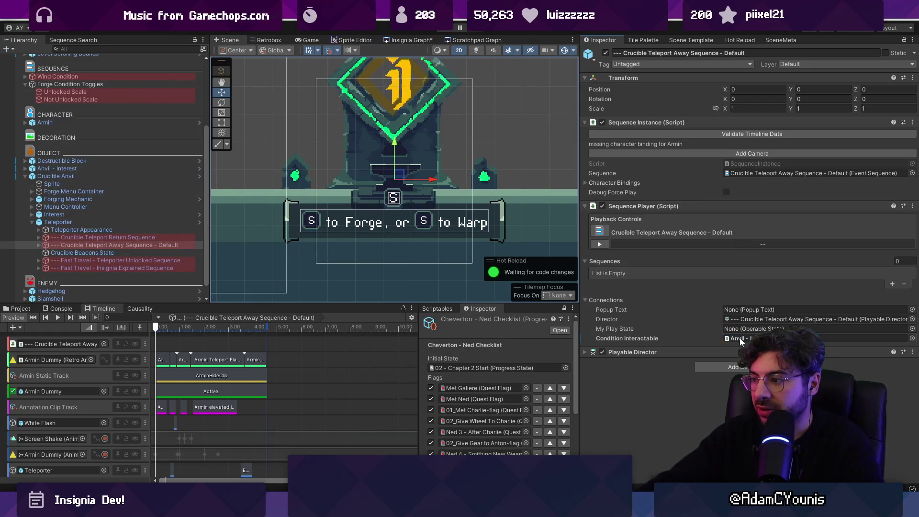
Play-test by running right, sword-attacking the fire enemy and walking back to the anvil, then view the Scene.
key("ctrl+p")
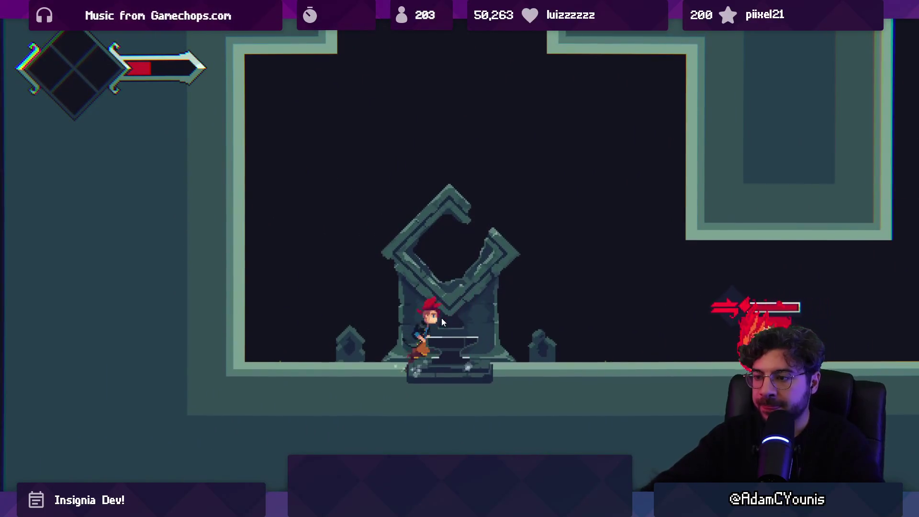
key("Right")
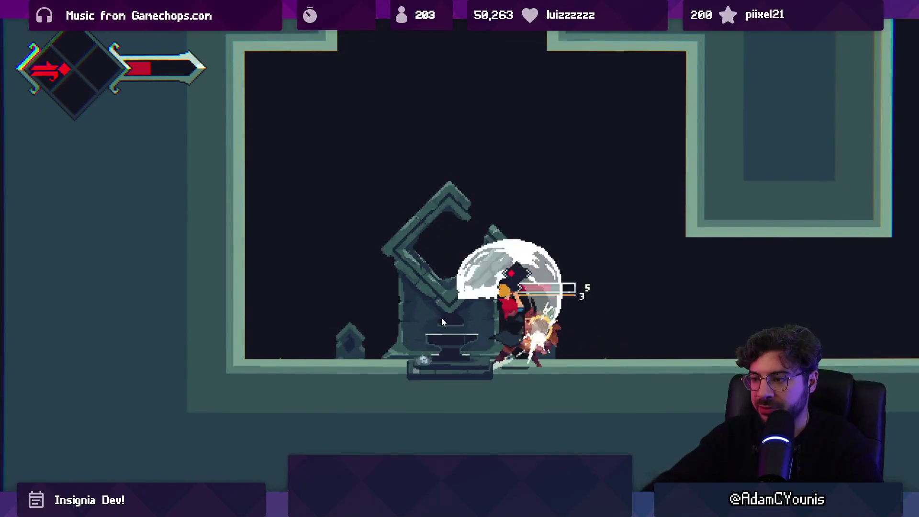
key("Right")
key("Left")
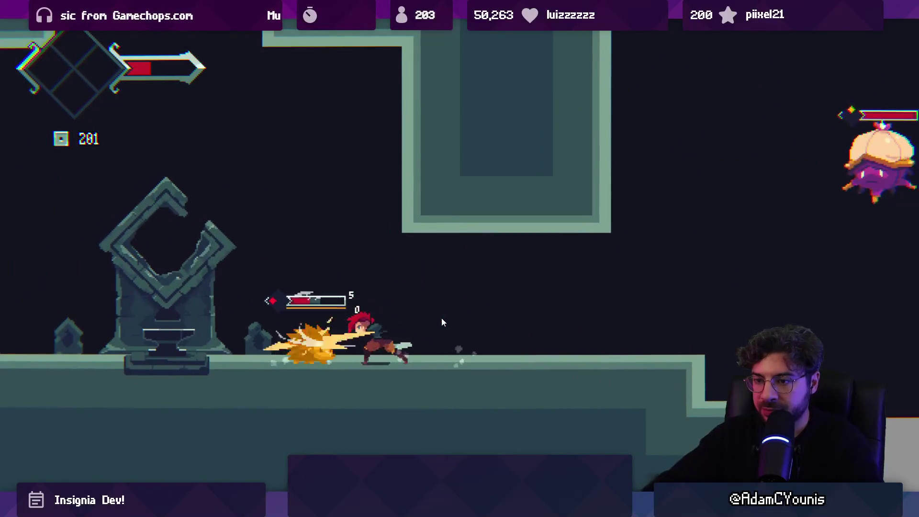
key("x")
key("Left")
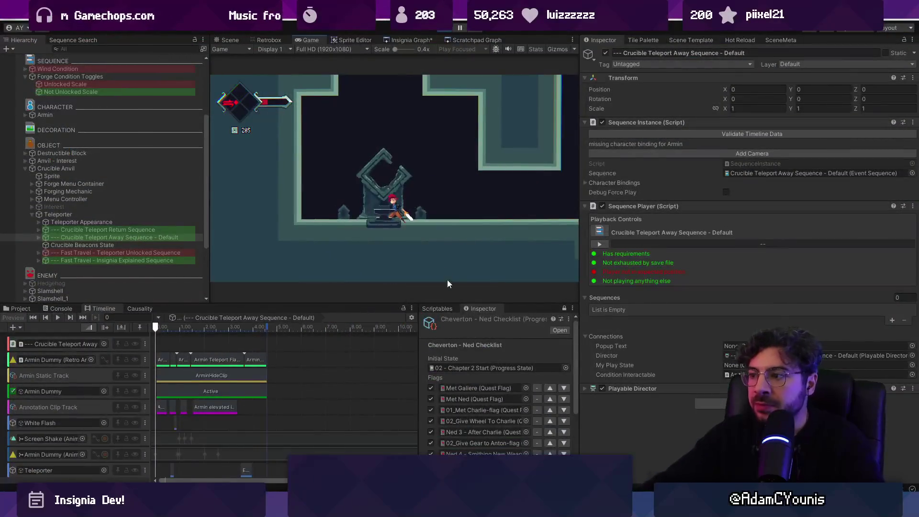
left_click(230, 40)
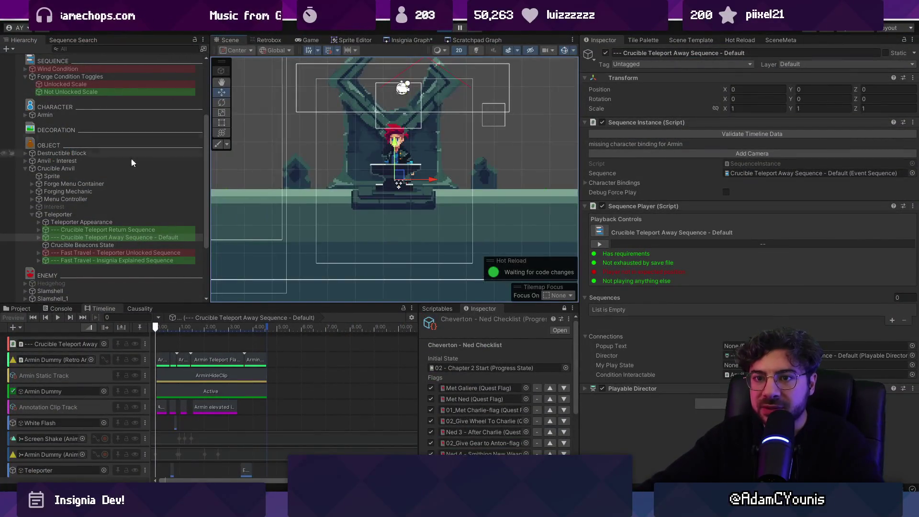
Select Anvil - Interest in the Hierarchy and inspect its ButtonPrompt child and components.
left_click(87, 89)
left_click(96, 199)
left_click(94, 176)
left_click(94, 161)
left_click(94, 162)
key("Escape")
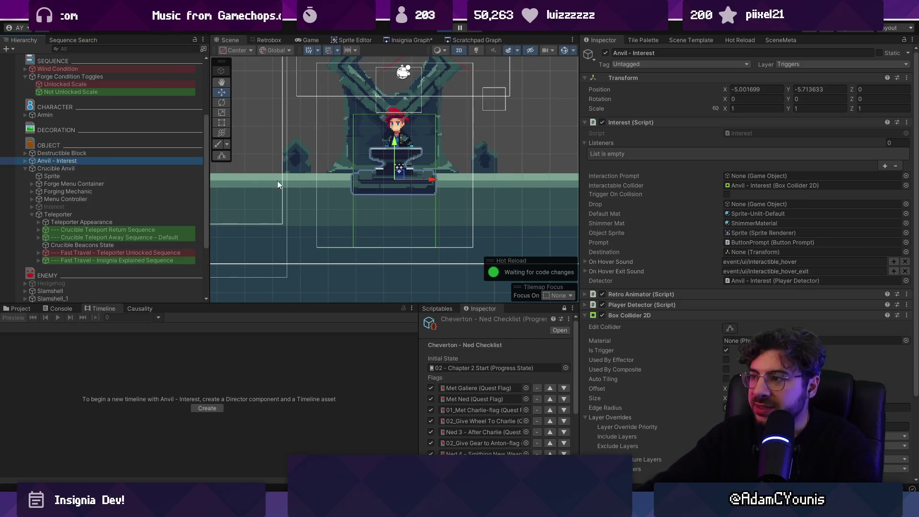
left_click(26, 160)
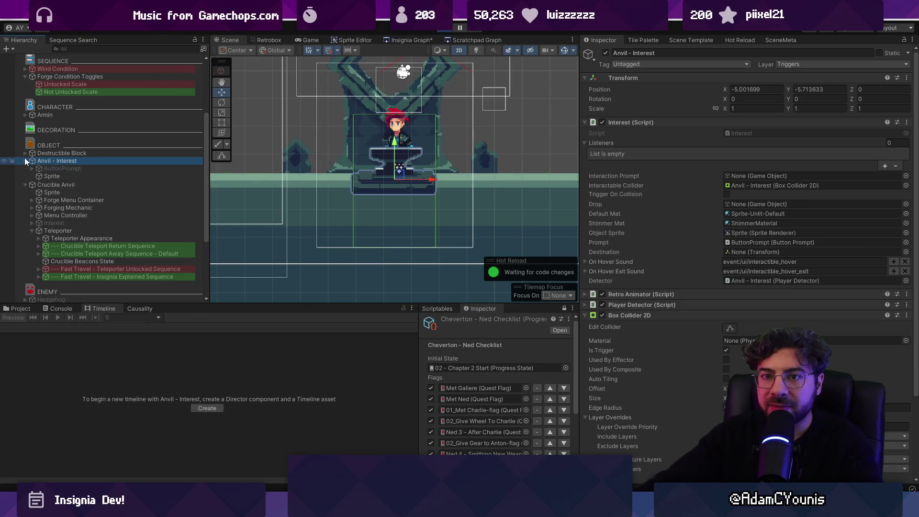
left_click(47, 167)
left_click(52, 160)
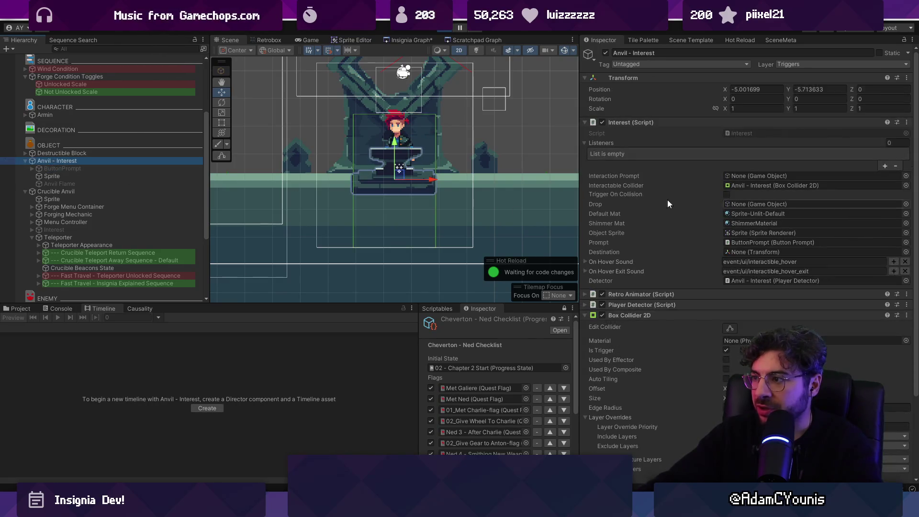
Stop the play-test, review Anvil - Interest in edit mode, then run and stop a quick test.
left_click(311, 40)
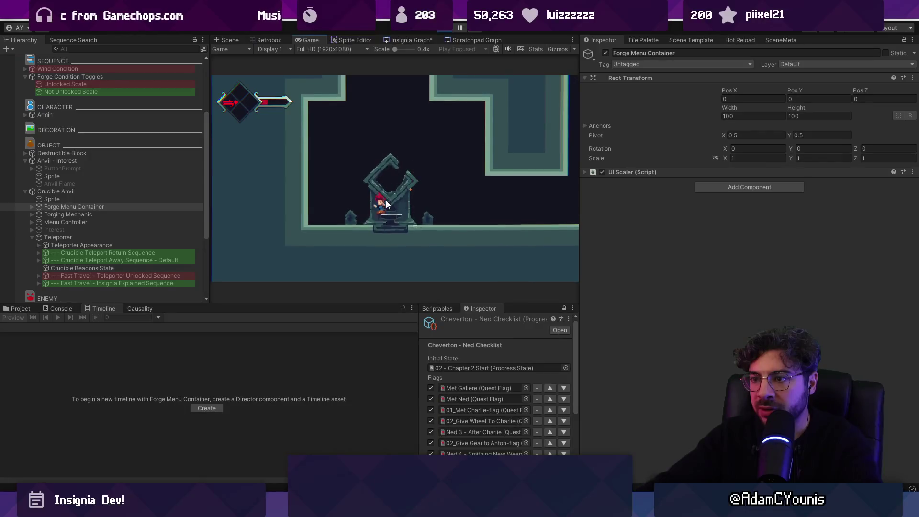
key("ctrl+p")
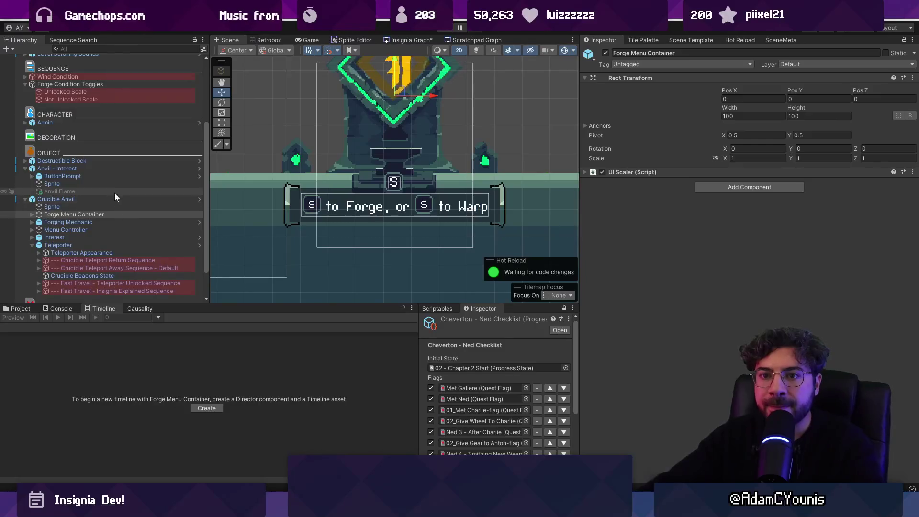
left_click(105, 169)
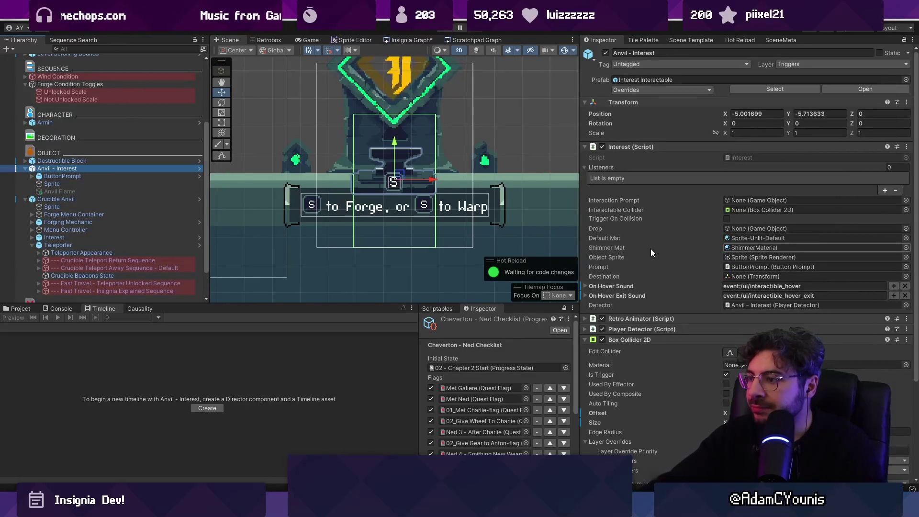
scroll(650, 252, "down", 3)
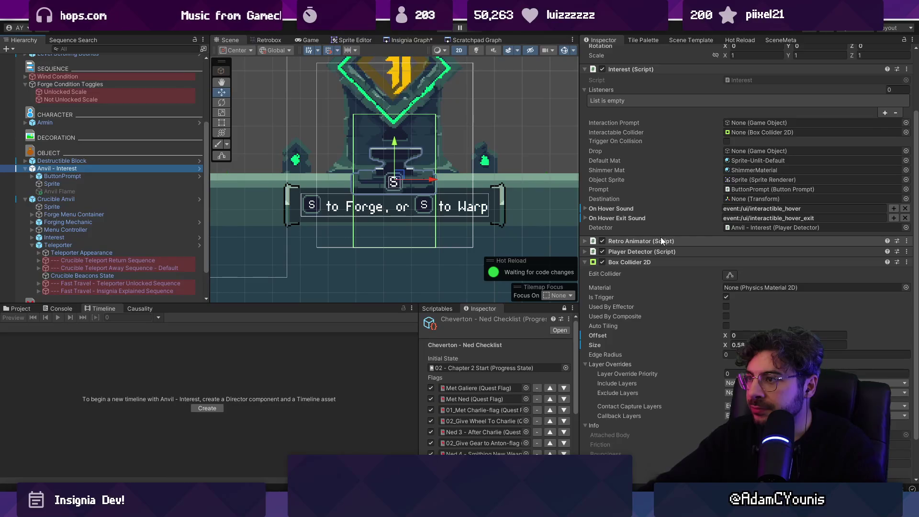
scroll(661, 237, "up", 1)
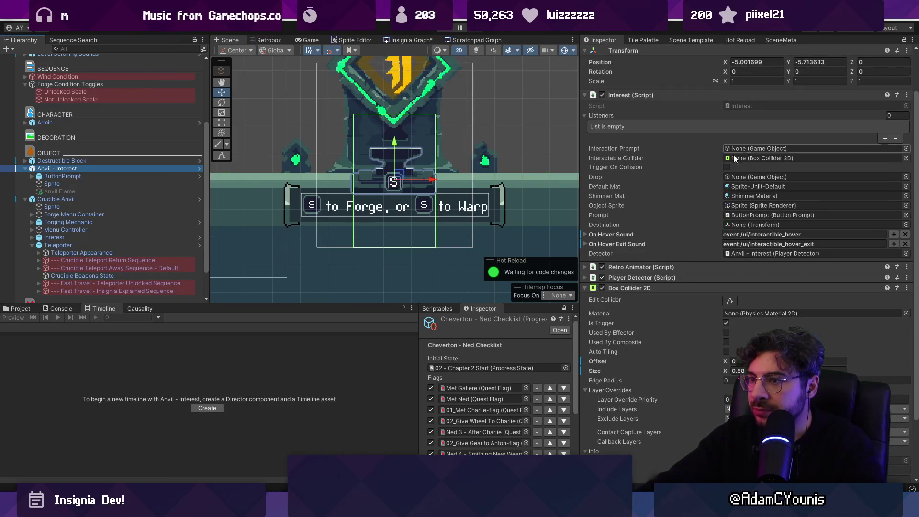
left_click(445, 32)
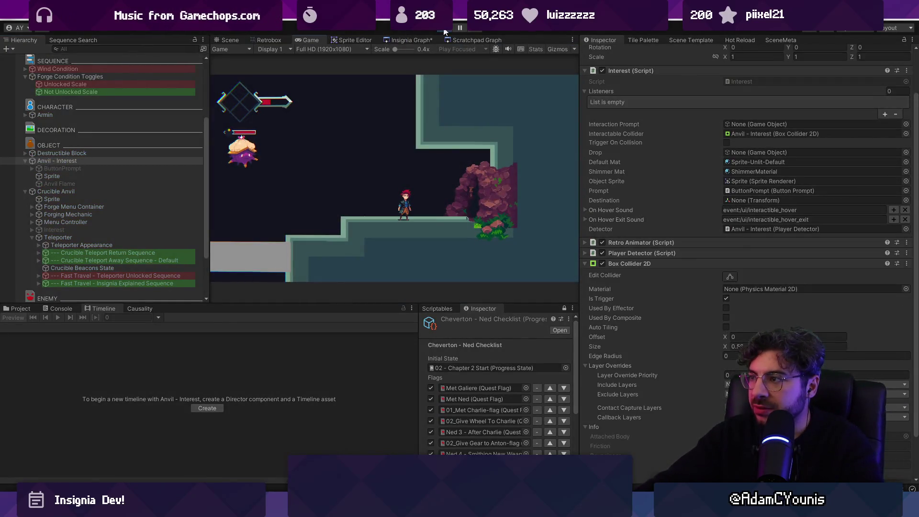
left_click(445, 32)
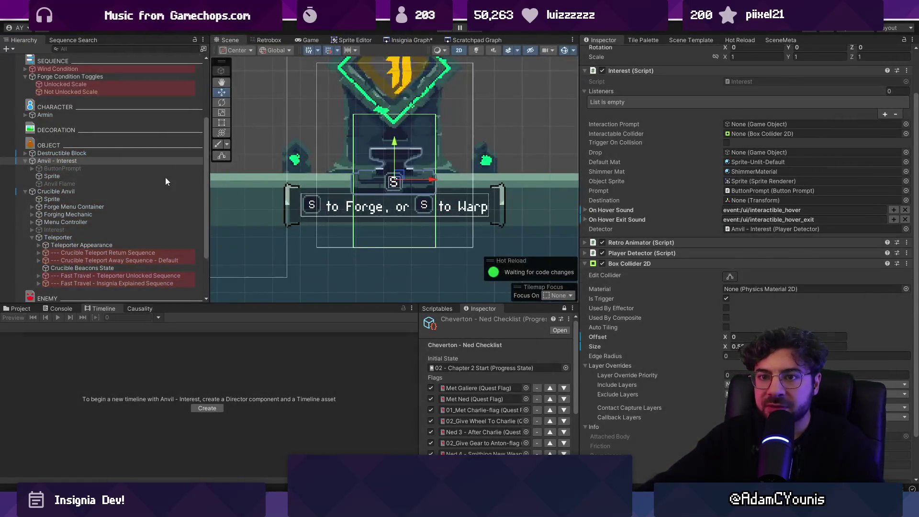
Assign Anvil - Interest's own Box Collider 2D as its Interactable Collider.
left_click(122, 267)
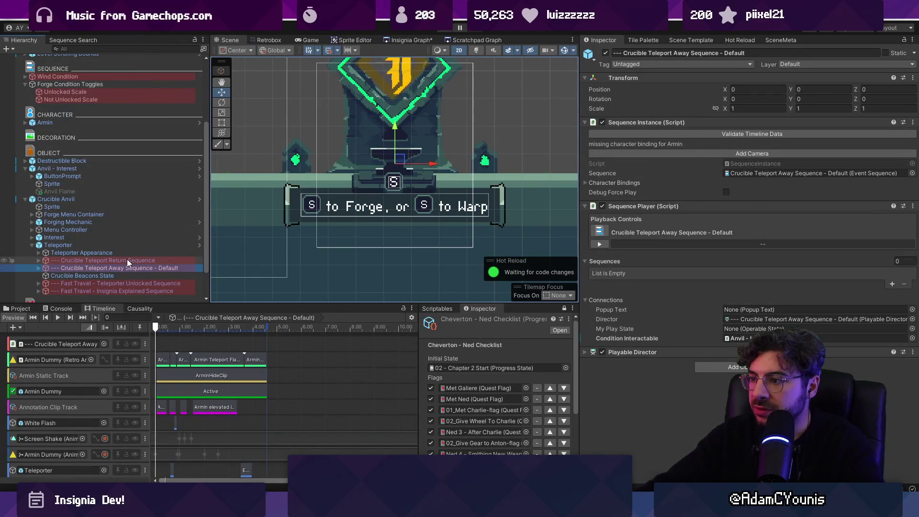
left_click(737, 338)
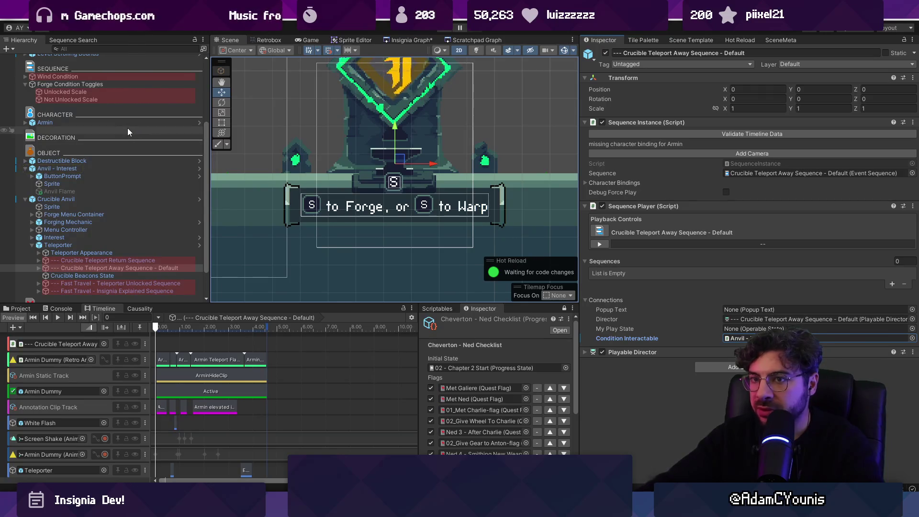
left_click(91, 170)
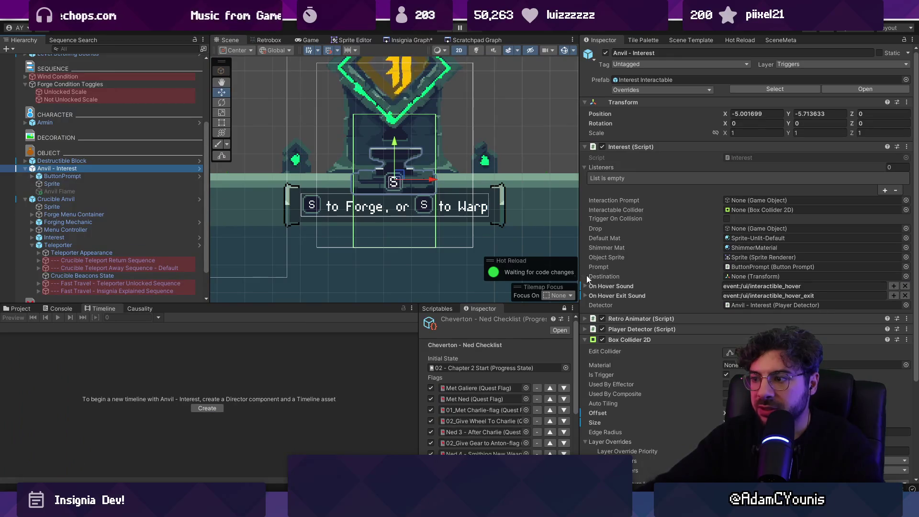
scroll(651, 274, "down", 3)
left_click(644, 245)
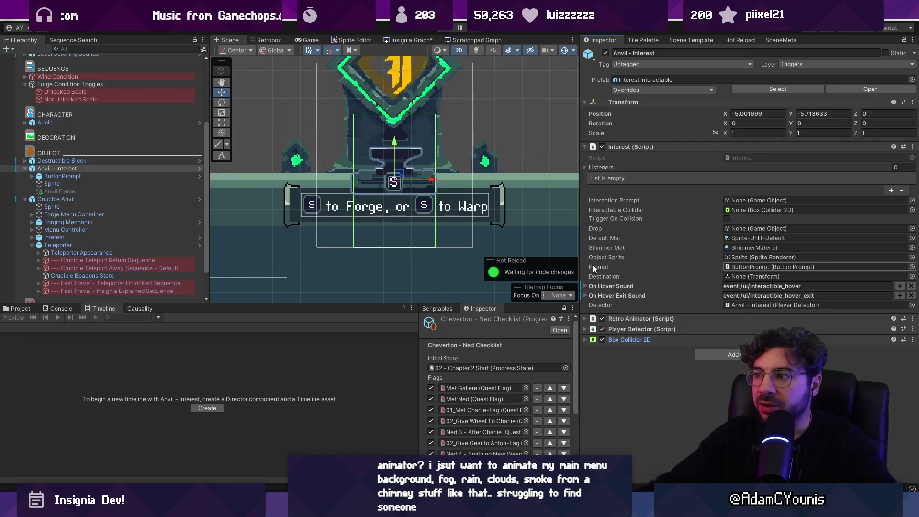
left_click(613, 200)
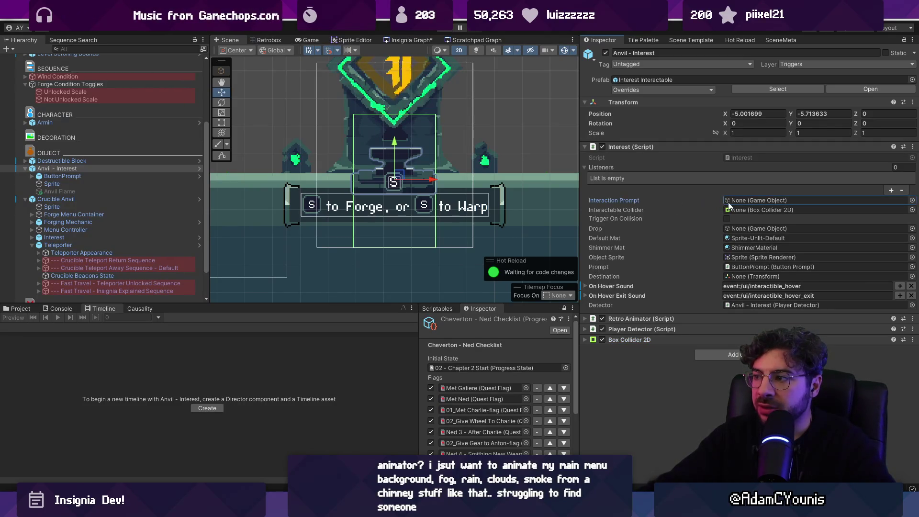
left_click(651, 340)
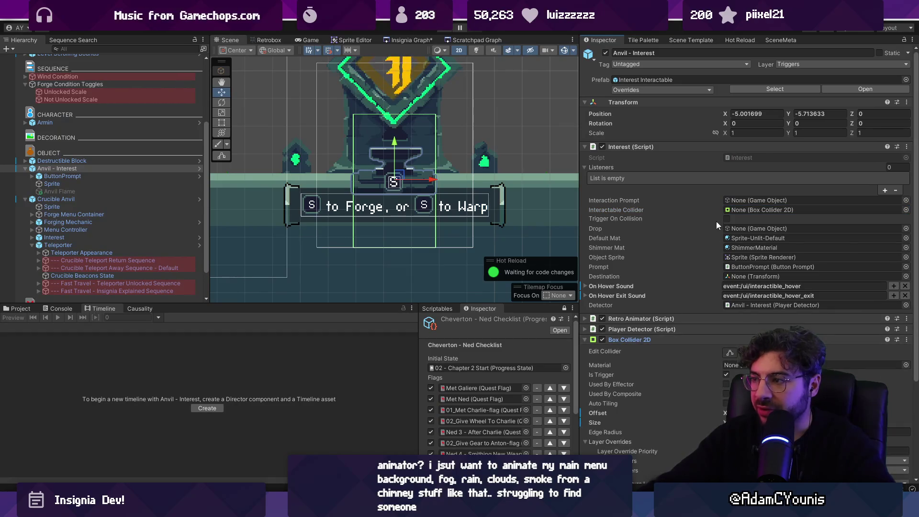
left_click_drag(748, 248, 756, 211)
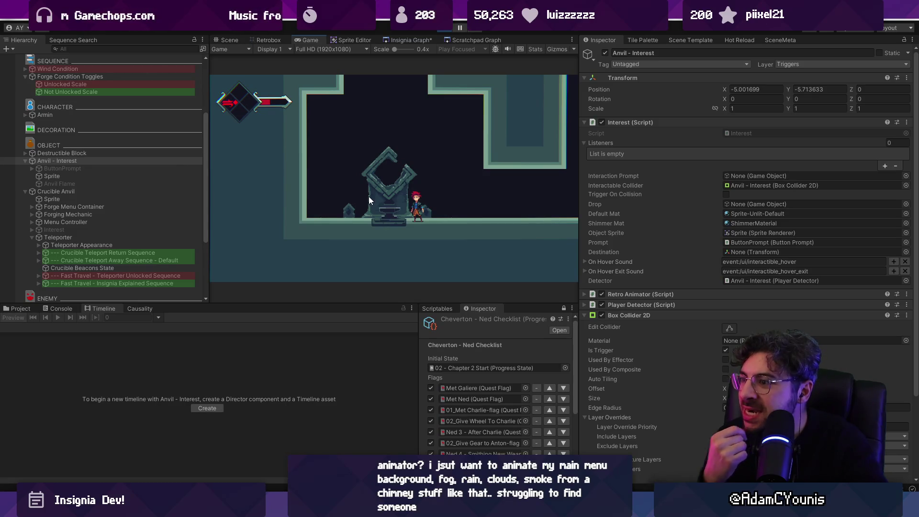
Frame the anvil in the scene and open Interest.cs from Anvil - Interest's script field.
scroll(673, 272, "down", 3)
left_click(647, 268)
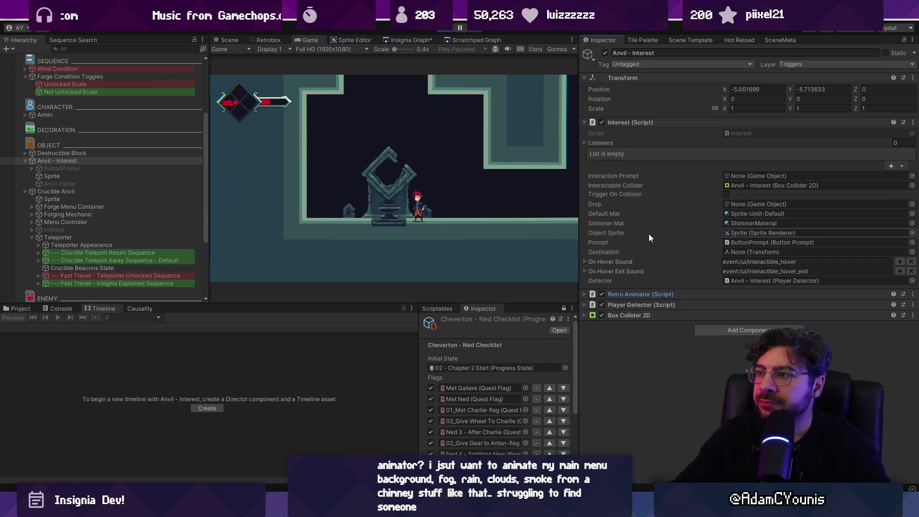
double_click(101, 160)
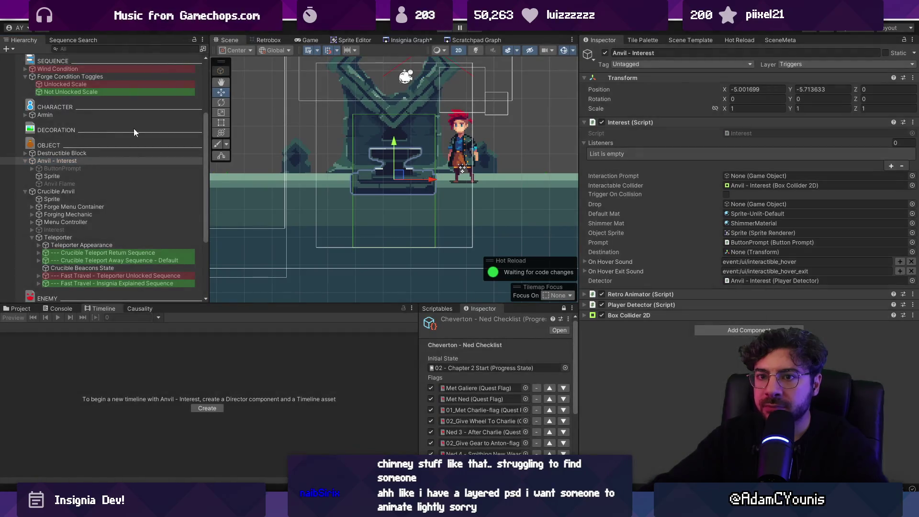
left_click(58, 176)
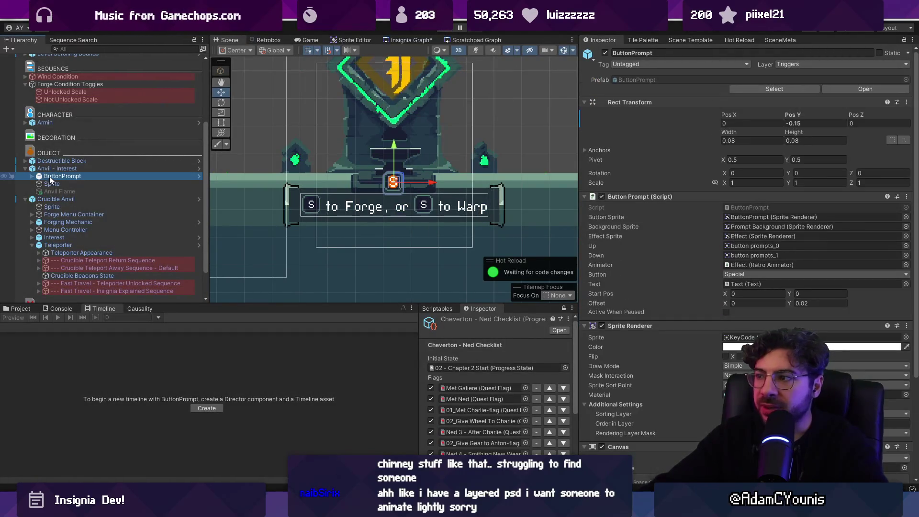
left_click(96, 168)
double_click(752, 156)
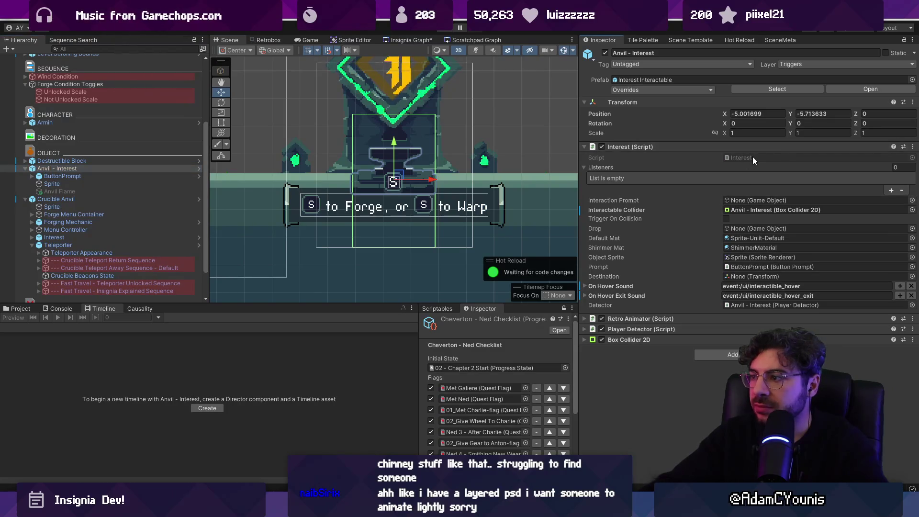
Search Interest.cs for 'prompt.ena' then 'gameobject.set' to find UpdatePrompt's SetActive call, then return to Unity.
type("buttonprokmpt")
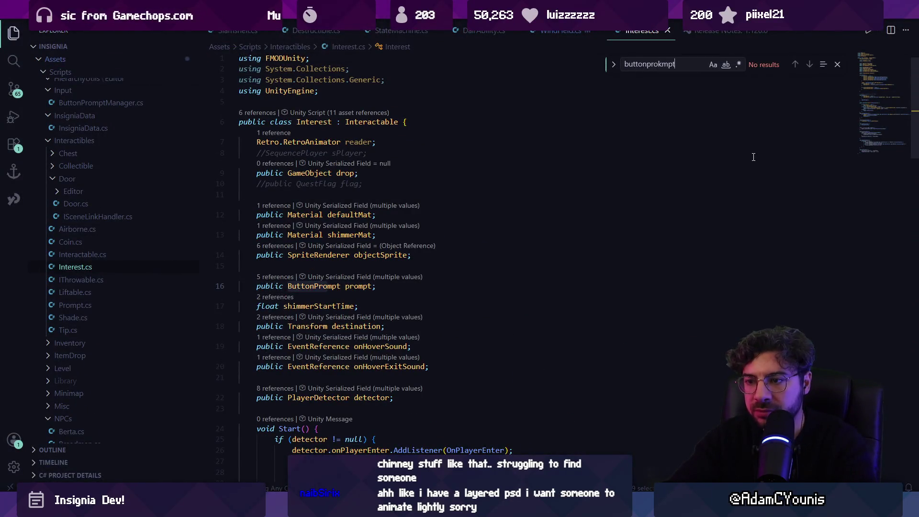
key("ctrl+a")
type("prompt.ena")
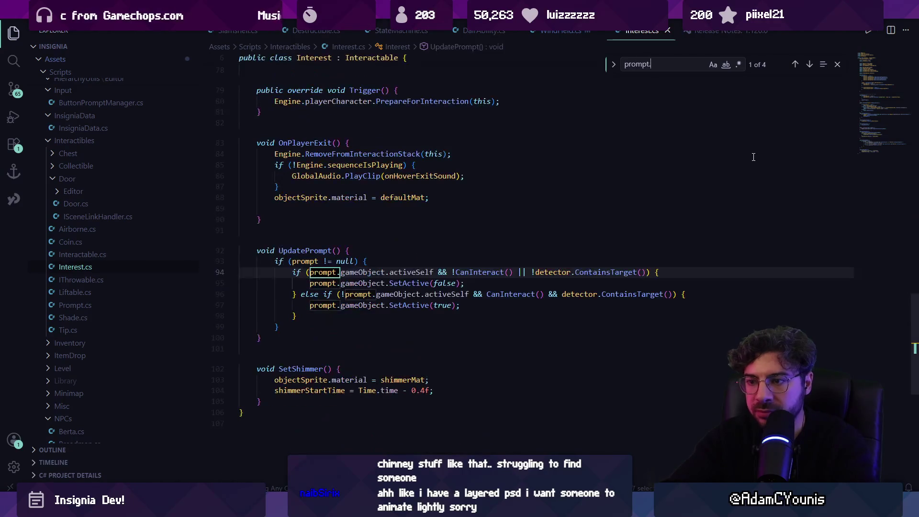
key("ctrl+a")
type("gameob")
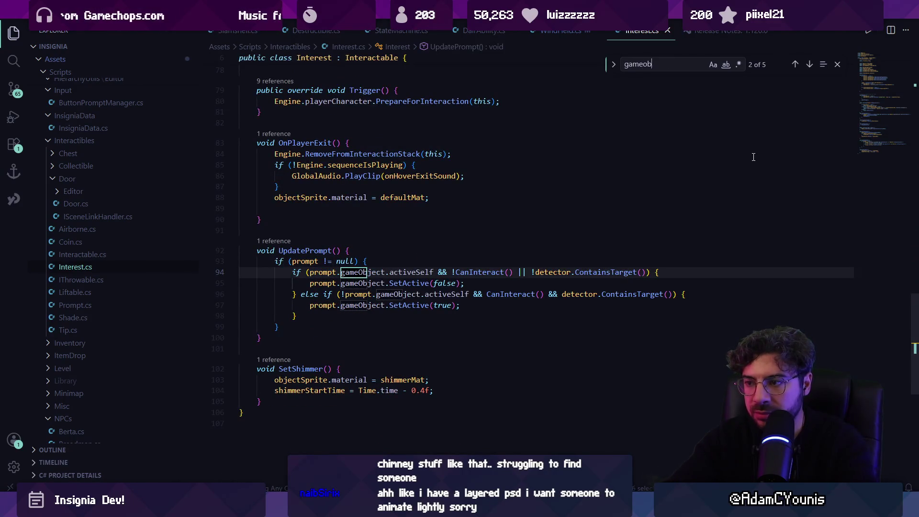
type("ject.setac")
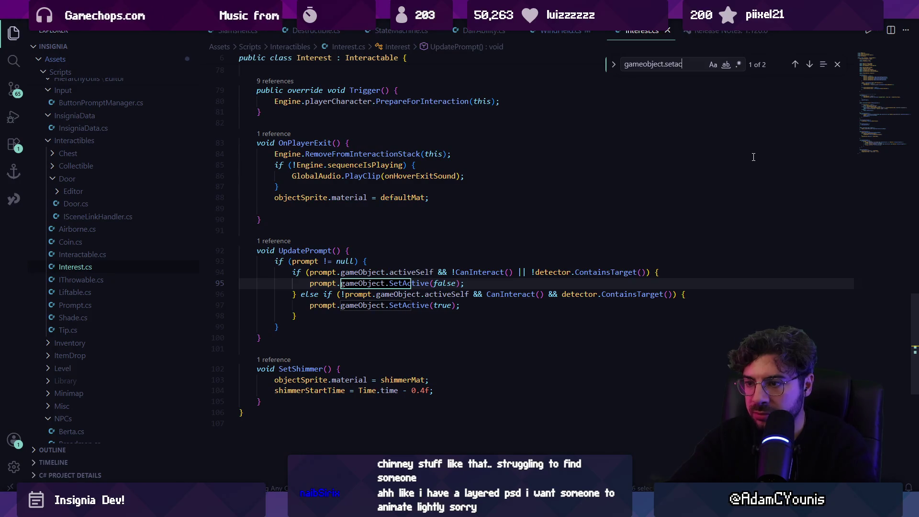
key("Return")
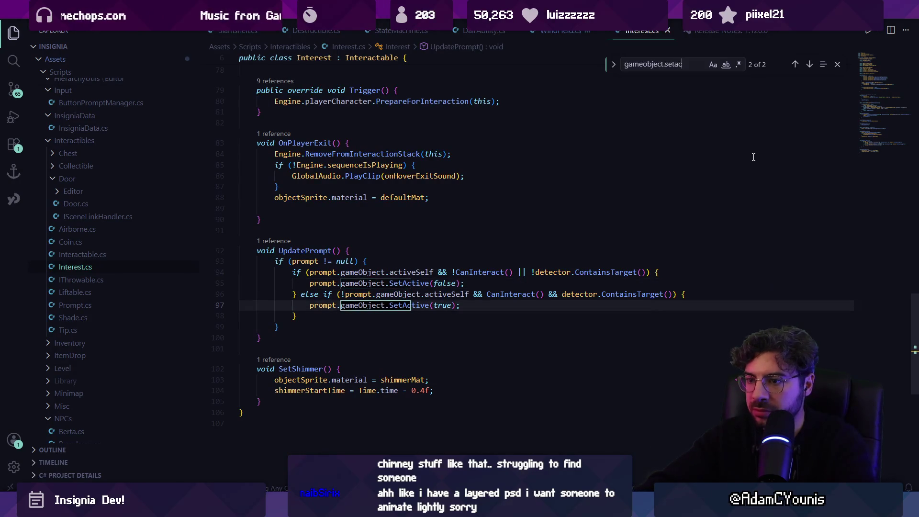
key("Escape")
key("alt+Tab")
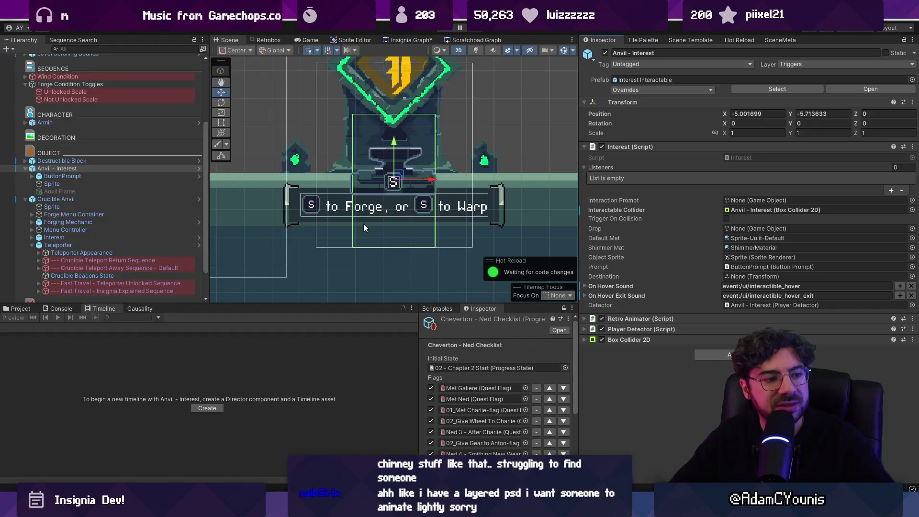
Revert Anvil - Interest's Interactable Collider to None in Wind Tunnel, then show the Insignia Graph.
scroll(392, 170, "down", 1)
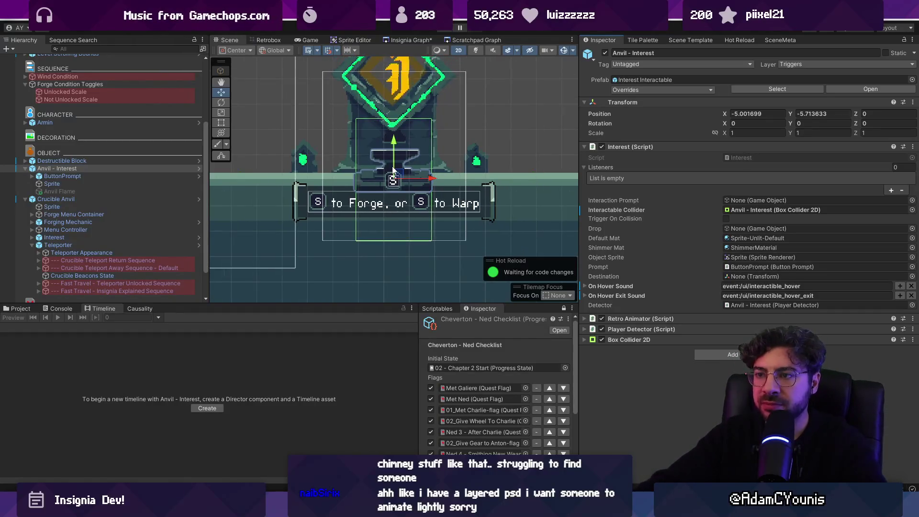
left_click(25, 199)
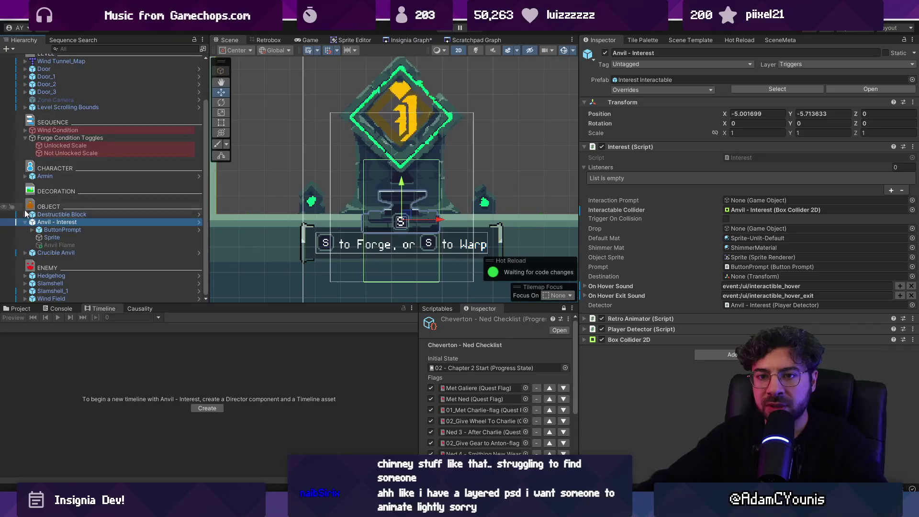
left_click(25, 221)
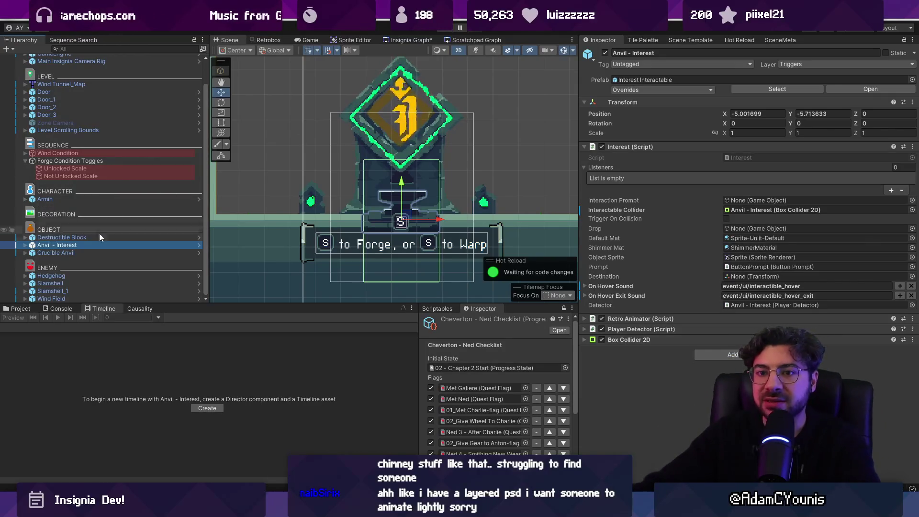
key("Right")
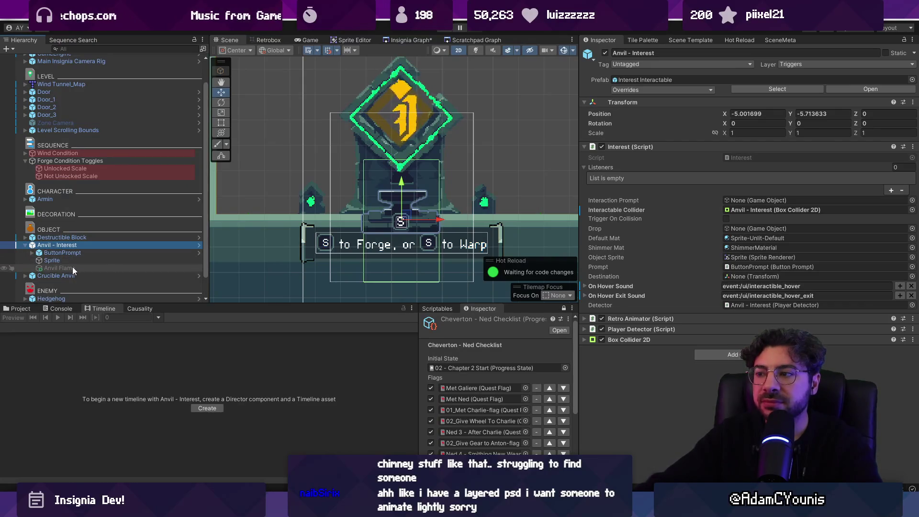
left_click(73, 267)
left_click(78, 244)
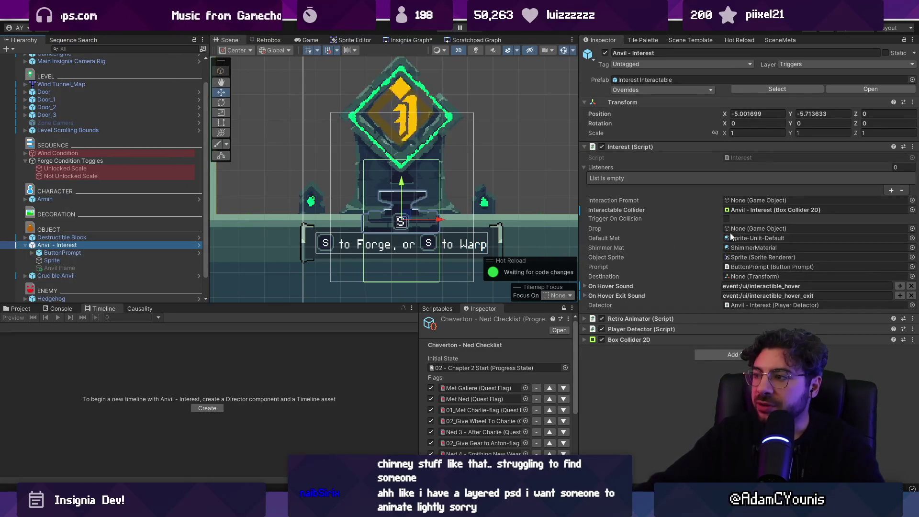
right_click(647, 209)
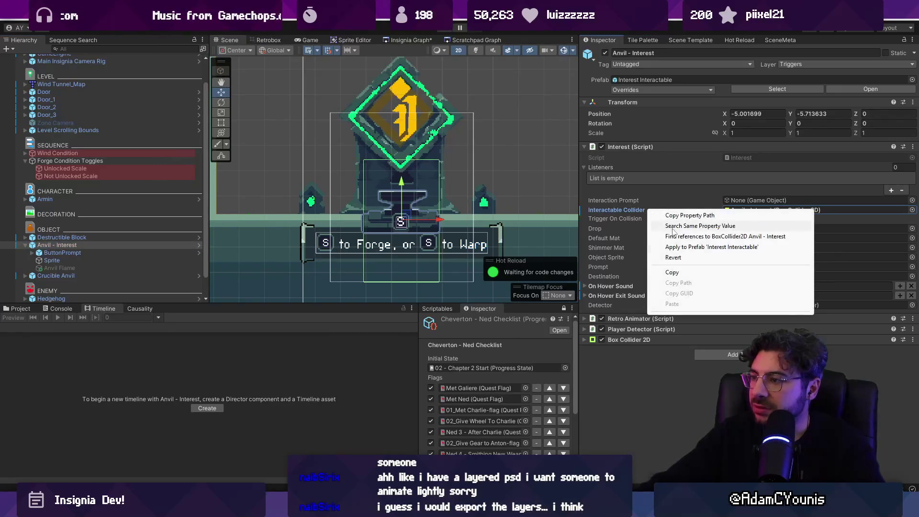
left_click(675, 257)
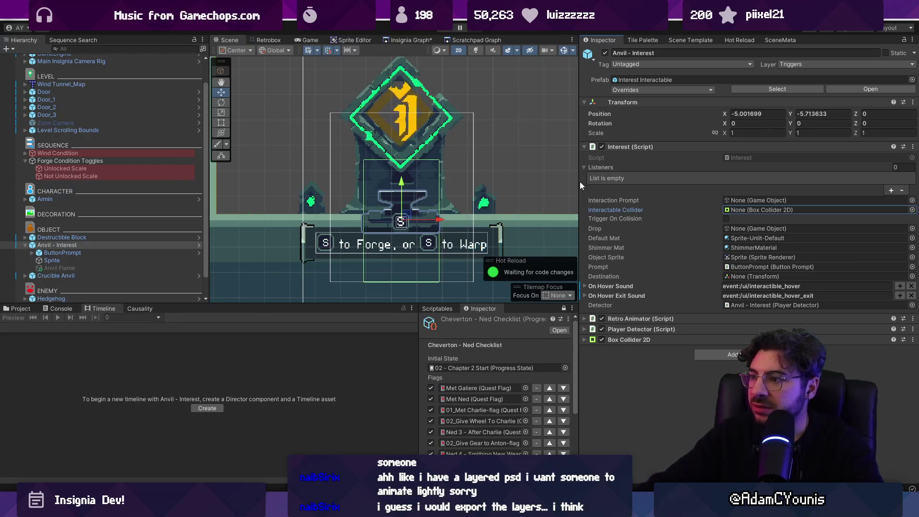
left_click(409, 42)
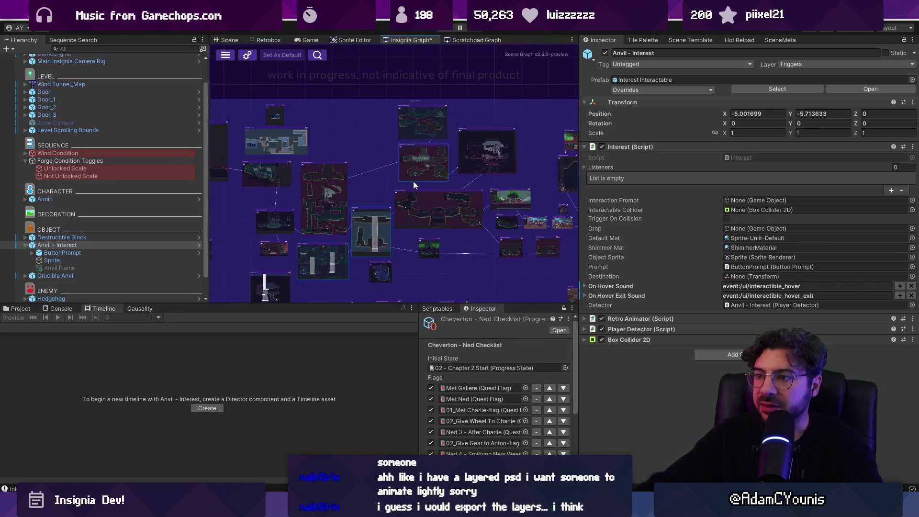
Open the Cheverton forest scene from the Insignia Graph and pan across the level.
scroll(410, 172, "up", 2)
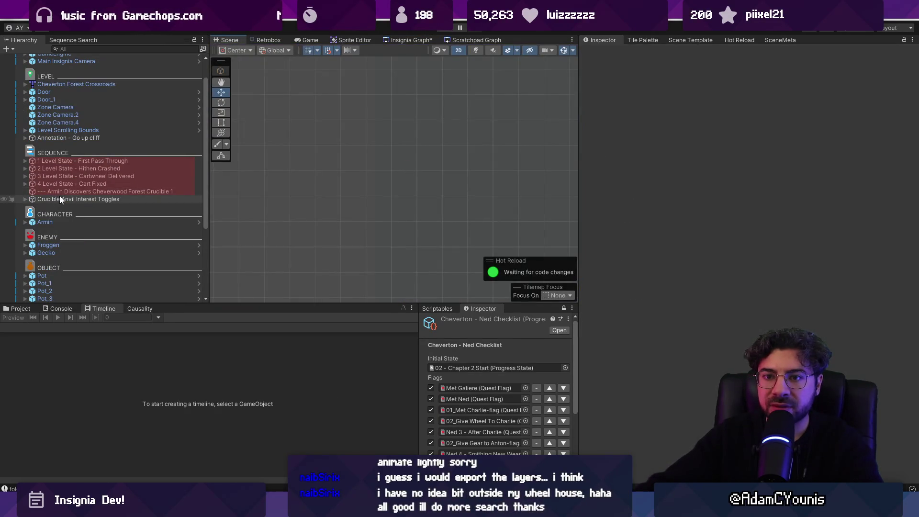
double_click(59, 198)
scroll(337, 164, "down", 5)
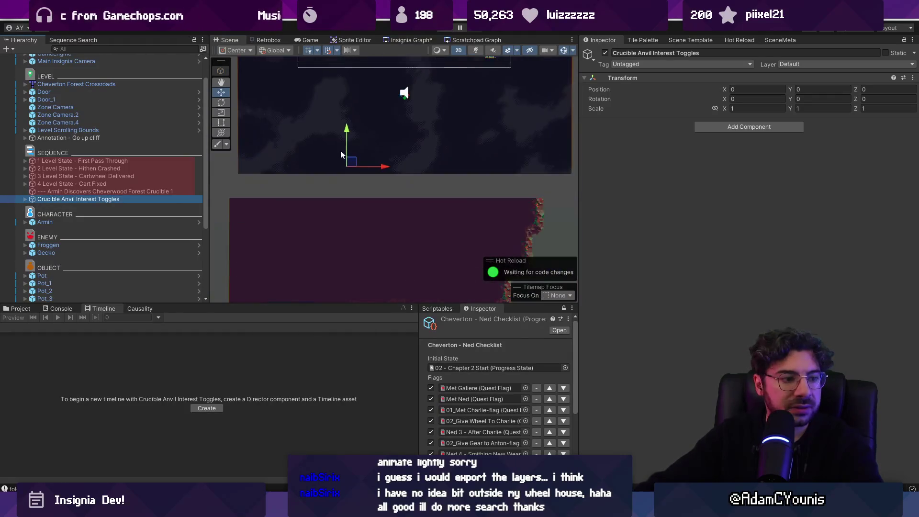
scroll(343, 193, "up", 3)
mouse_move(352, 235)
left_mouse_down()
mouse_move(344, 184)
mouse_move(353, 219)
mouse_move(356, 149)
left_mouse_up()
scroll(320, 202, "up", 2)
scroll(326, 210, "up", 3)
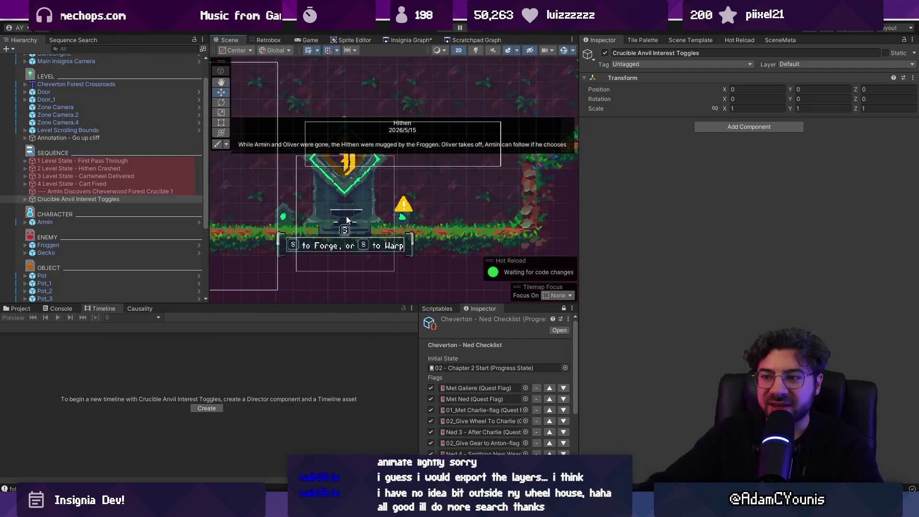
Confirm Cheverton's Anvil - Interest has no Interactable Collider under Crucible Anvil, then start play-testing.
left_click(347, 217)
scroll(119, 210, "down", 5)
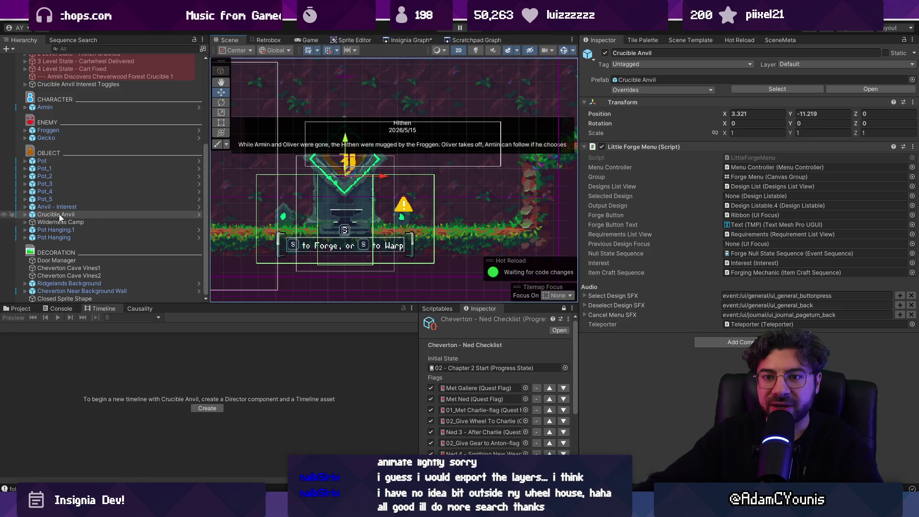
left_click(25, 214)
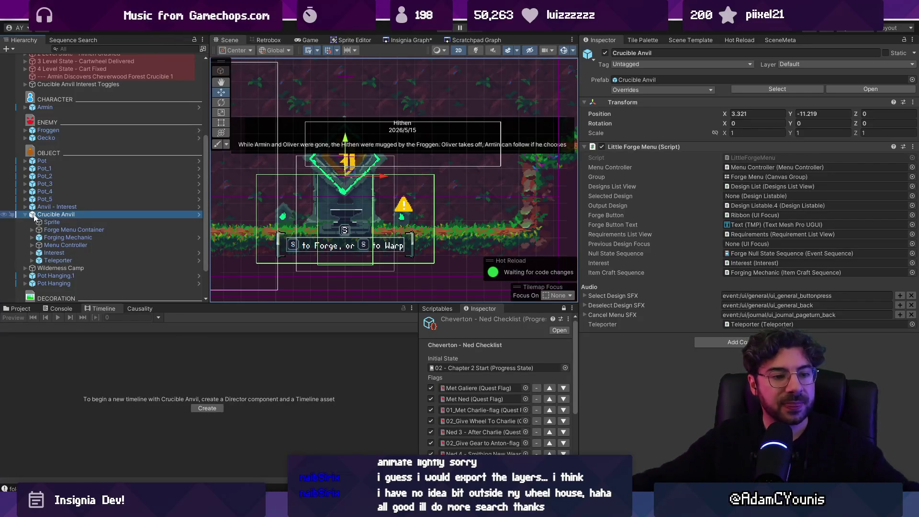
left_click(47, 229)
left_click(56, 238)
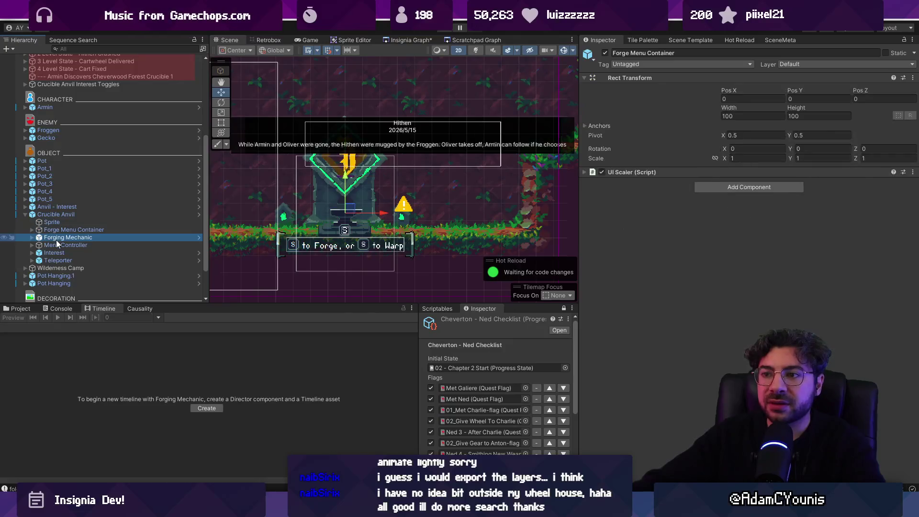
left_click(74, 214)
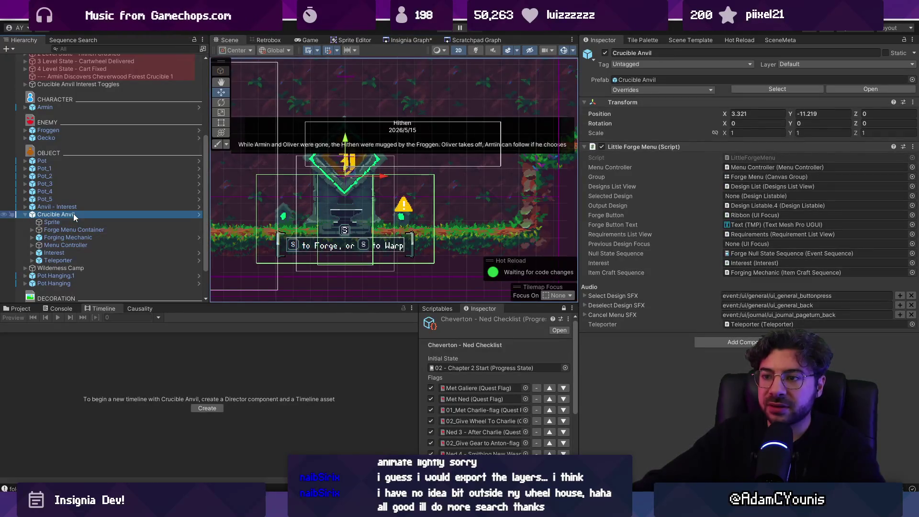
left_click(64, 207)
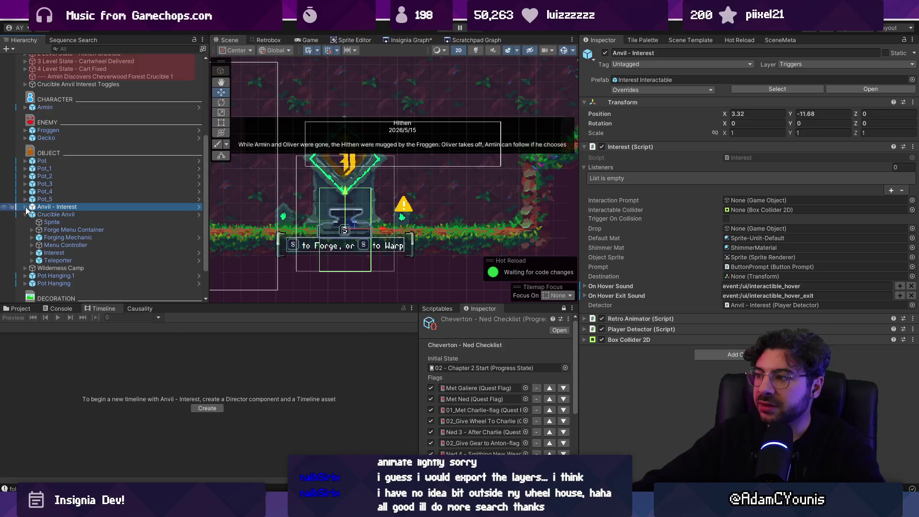
left_click(760, 209)
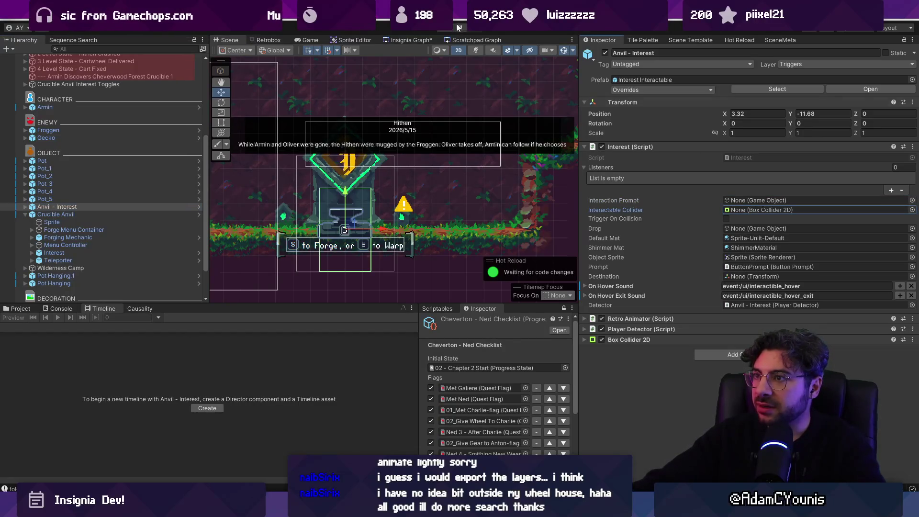
left_click(457, 27)
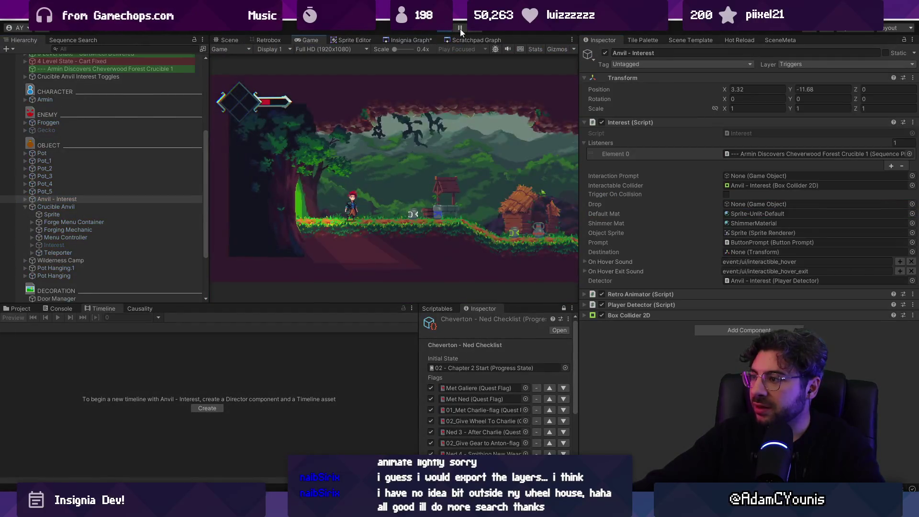
Verify the Interactable Collider fills with the anvil's Box Collider 2D and check Player Detector's listener, then stop.
left_click(764, 184)
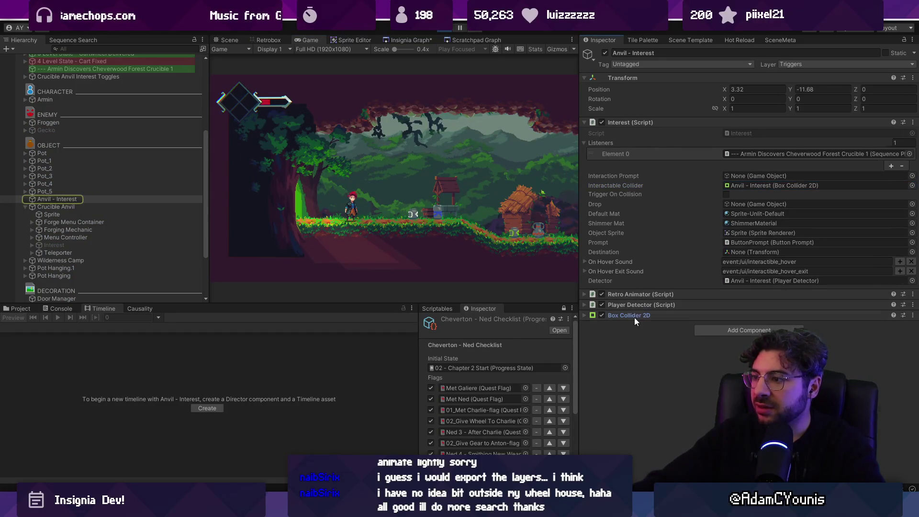
left_click(636, 305)
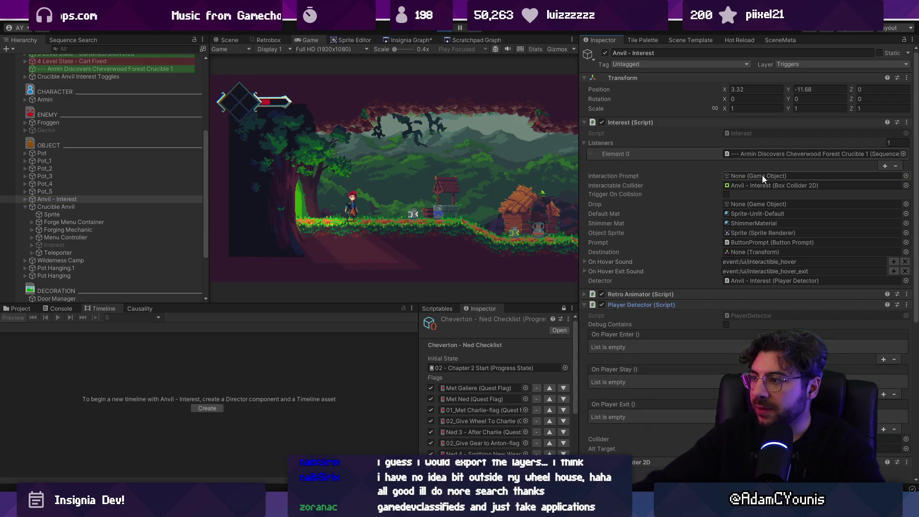
left_click(743, 156)
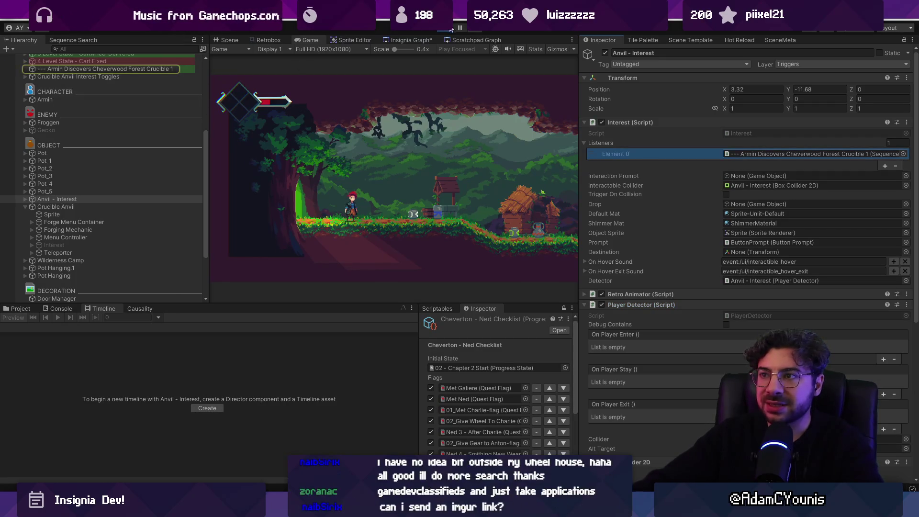
left_click(449, 31)
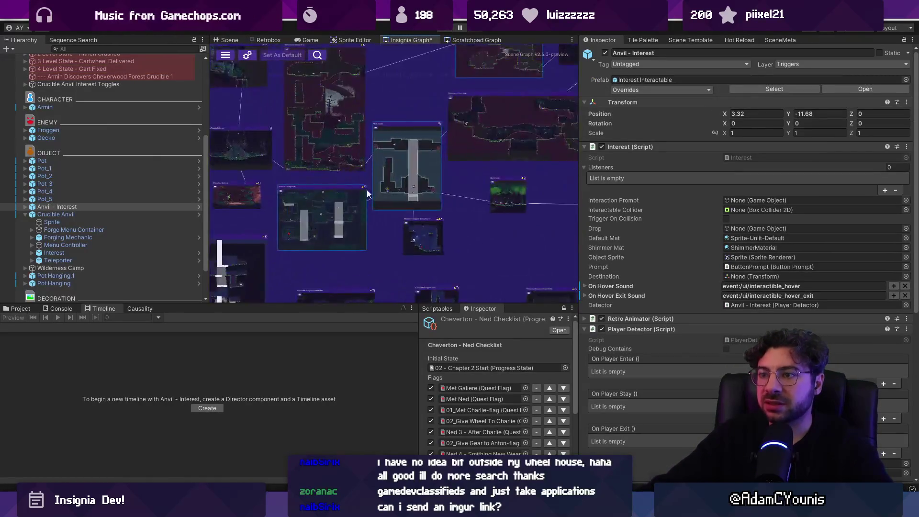
Open Wind Tunnel from the Insignia Graph and frame its SEQUENCE level in the Scene view.
double_click(385, 180)
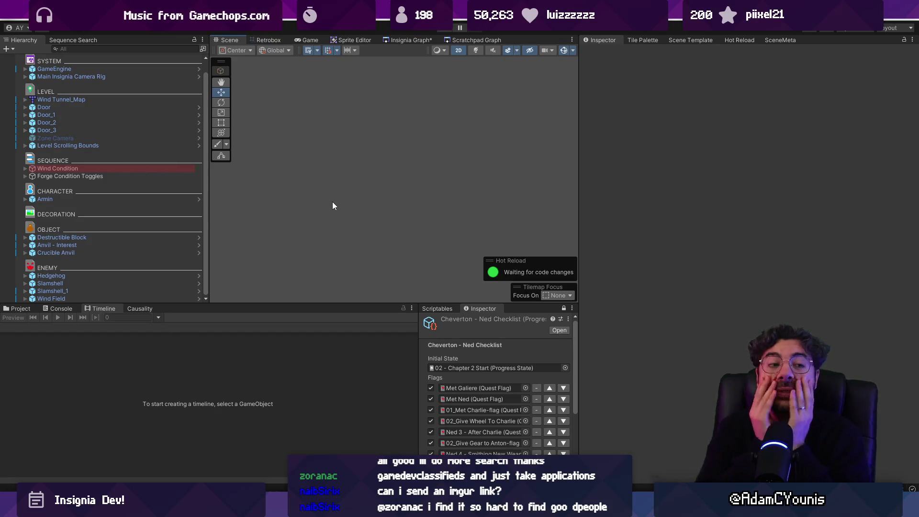
scroll(317, 199, "down", 2)
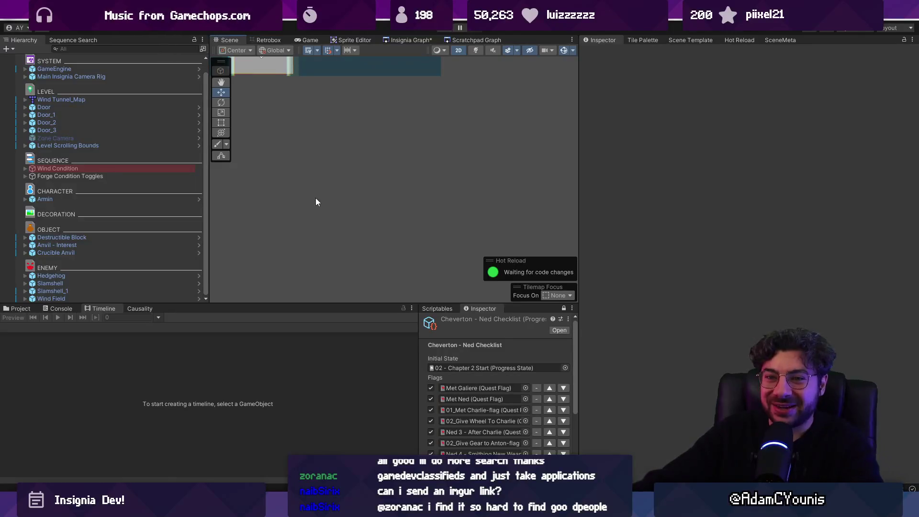
double_click(145, 161)
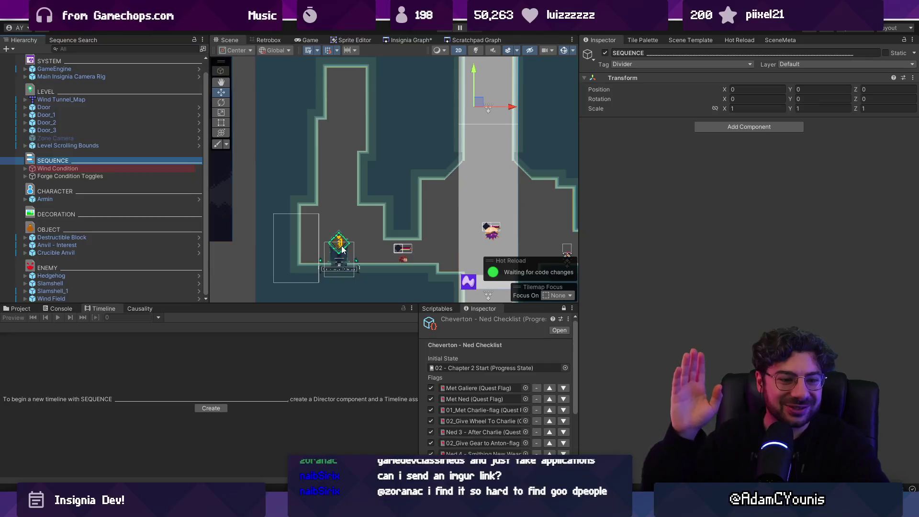
left_click(338, 252)
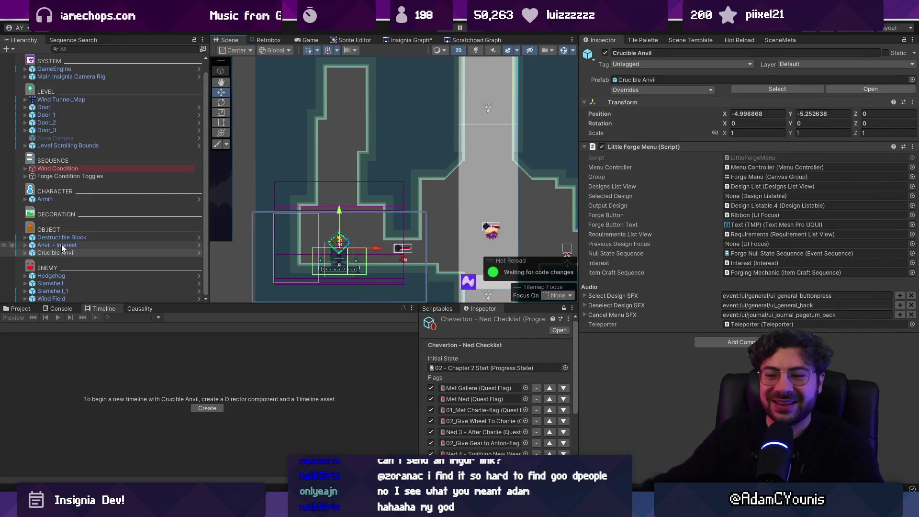
left_click(347, 17)
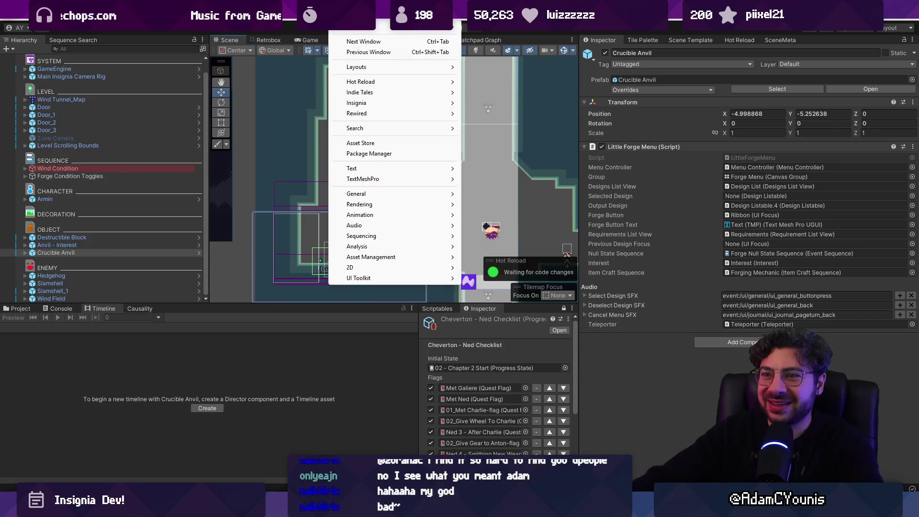
mouse_move(380, 215)
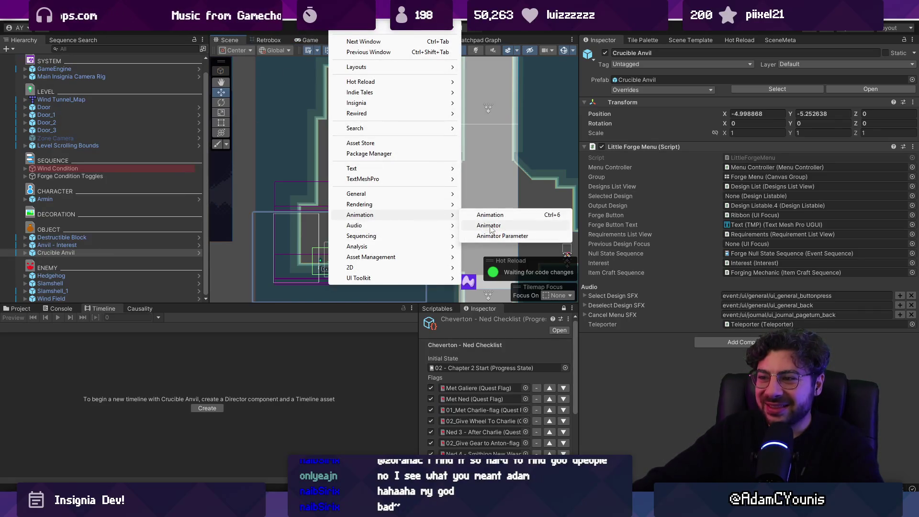
left_click(491, 226)
mouse_move(515, 46)
left_mouse_down()
mouse_move(380, 196)
mouse_move(282, 90)
mouse_move(315, 82)
mouse_move(320, 145)
mouse_move(337, 135)
left_mouse_up()
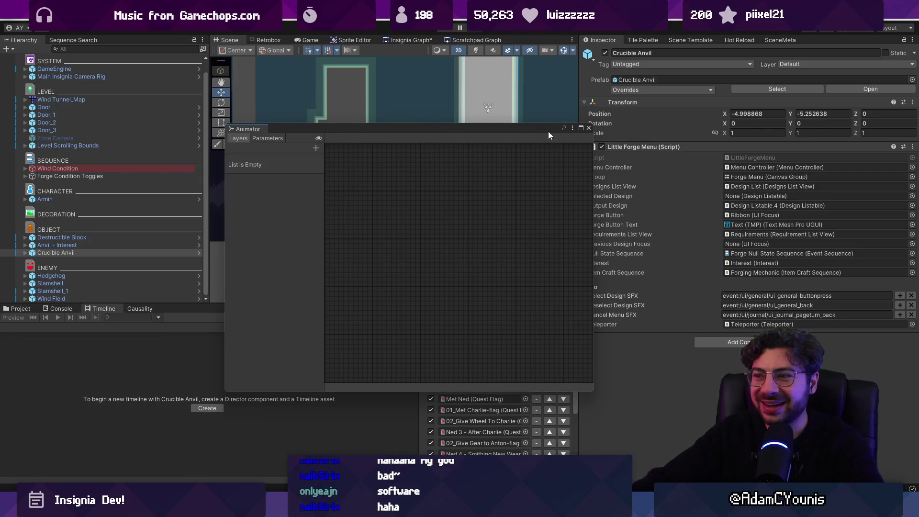
left_click(588, 128)
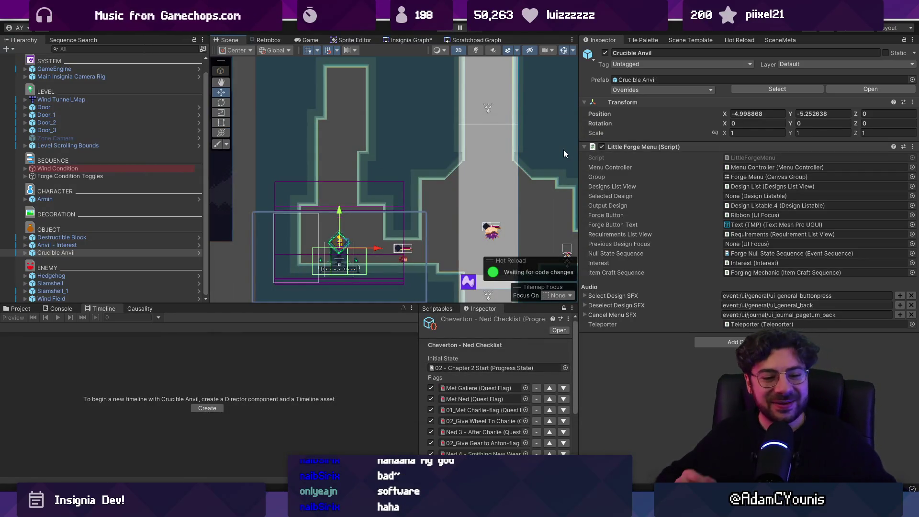
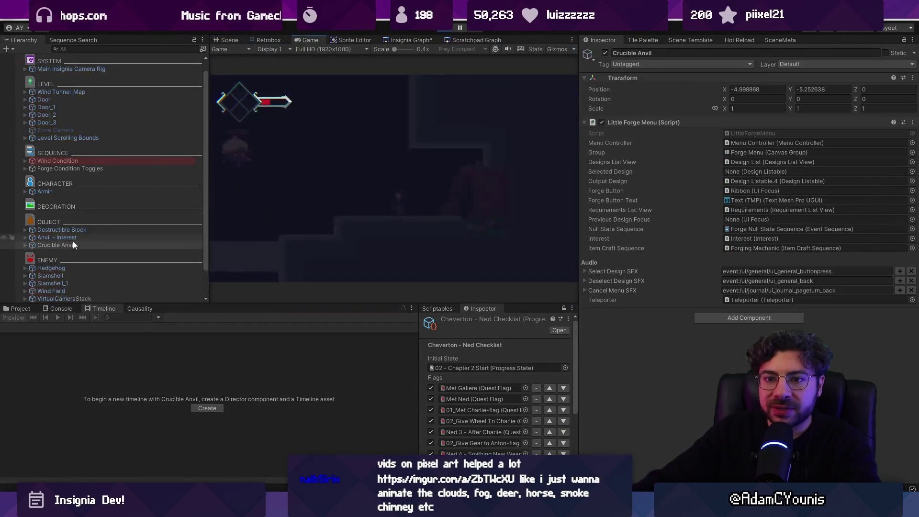
Play-test the anvil briefly in game, then stop Play mode.
left_click(73, 237)
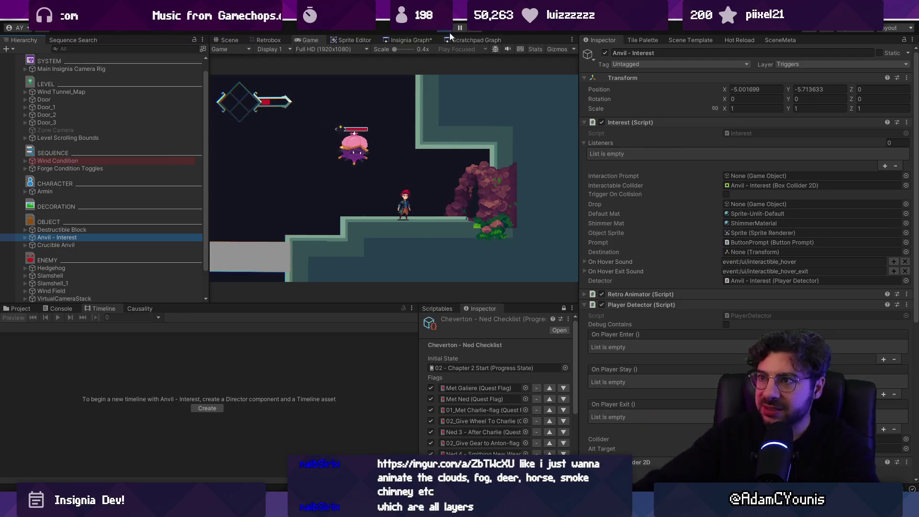
left_click(326, 141)
key("ctrl+p")
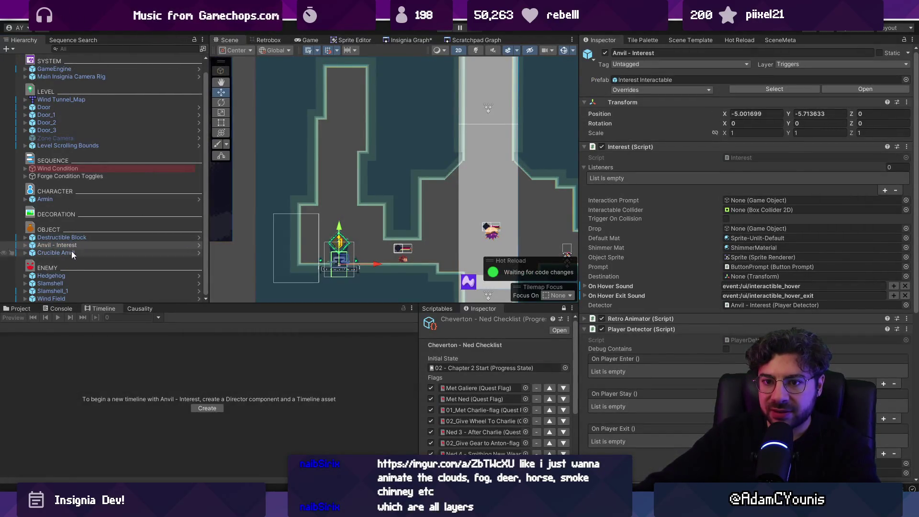
Expand Crucible Anvil > Interest > Teleporter and select Crucible Teleport Away Sequence - Default.
left_click(26, 253)
left_click(32, 290)
scroll(32, 268, "down", 2)
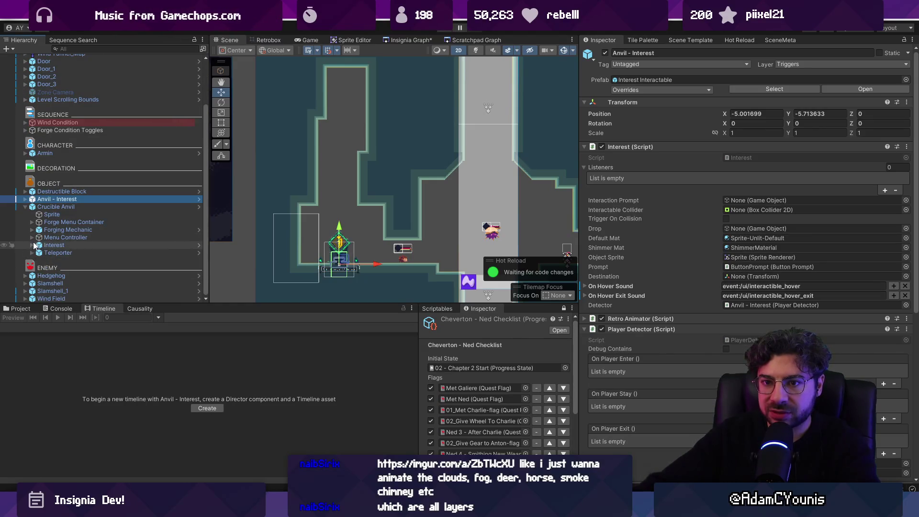
left_click(32, 268)
scroll(72, 274, "down", 2)
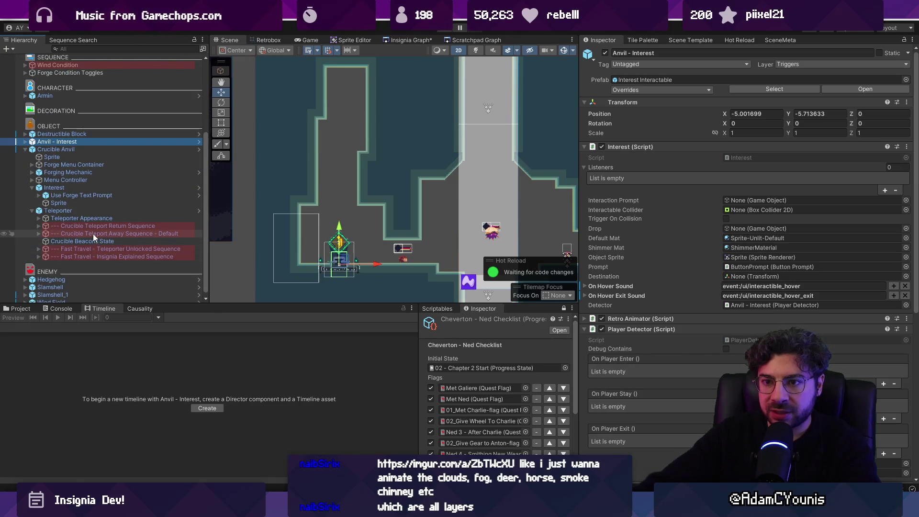
left_click(102, 233)
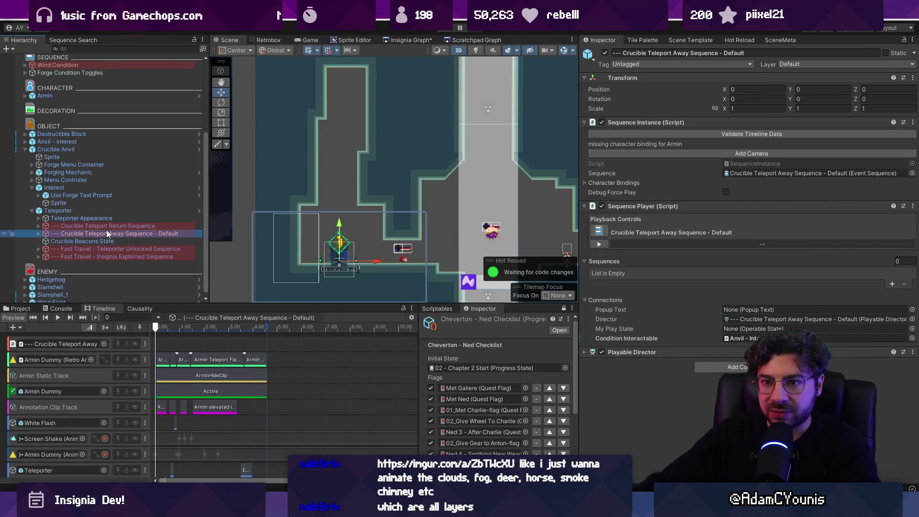
Cancel the accidental rename and play-test the Teleport Away sequence from the Sequence Player.
key("Escape")
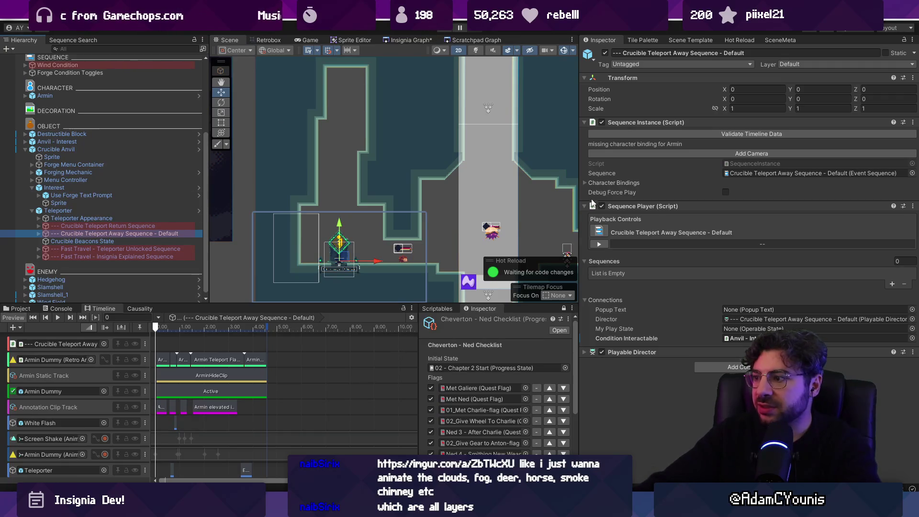
left_click(445, 35)
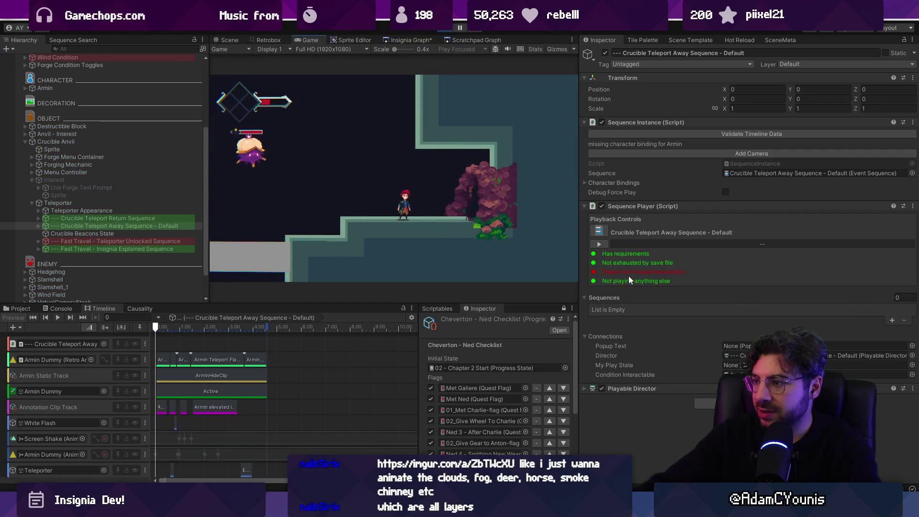
left_click(600, 245)
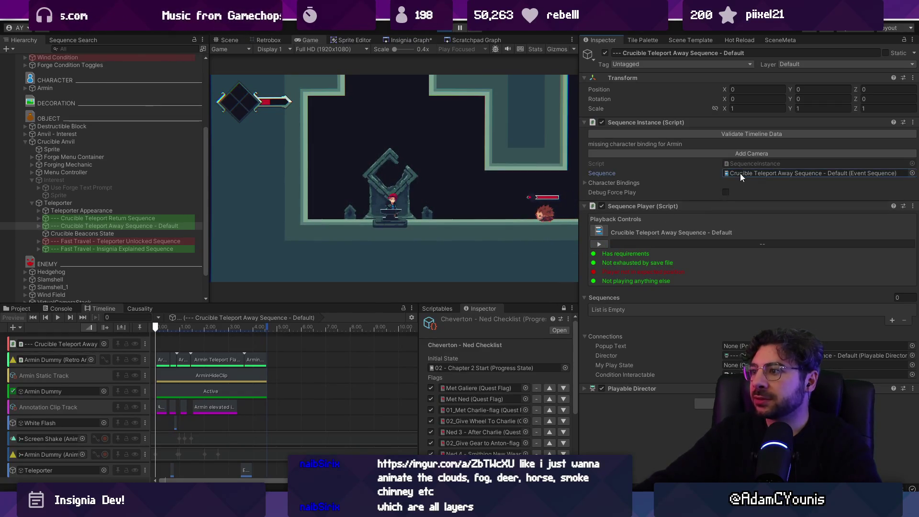
scroll(740, 174, "down", 5)
key("ctrl+p")
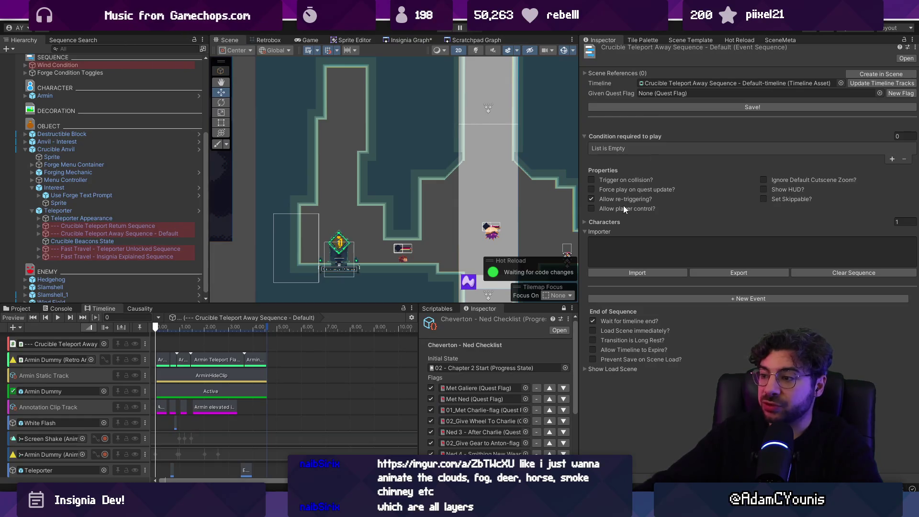
Show the Causality overview without scene references and trigger the sequence again in Play mode.
left_click(445, 28)
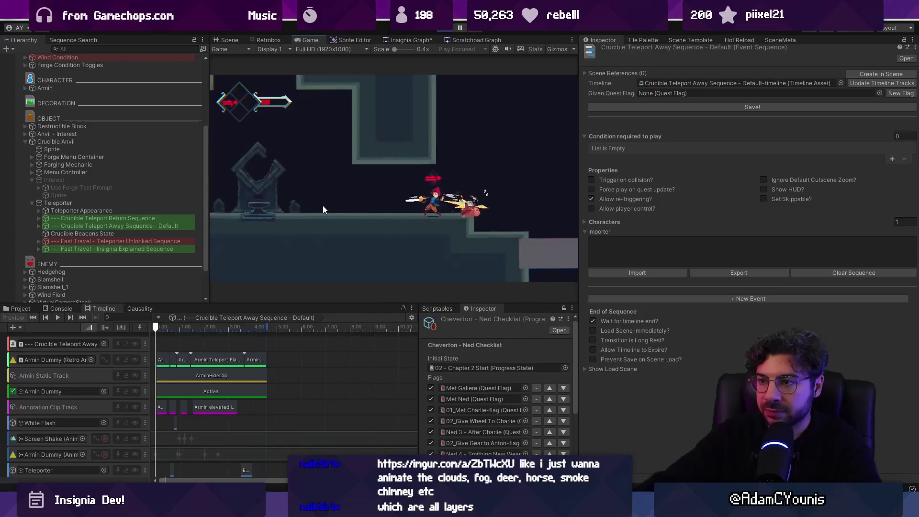
left_click(139, 308)
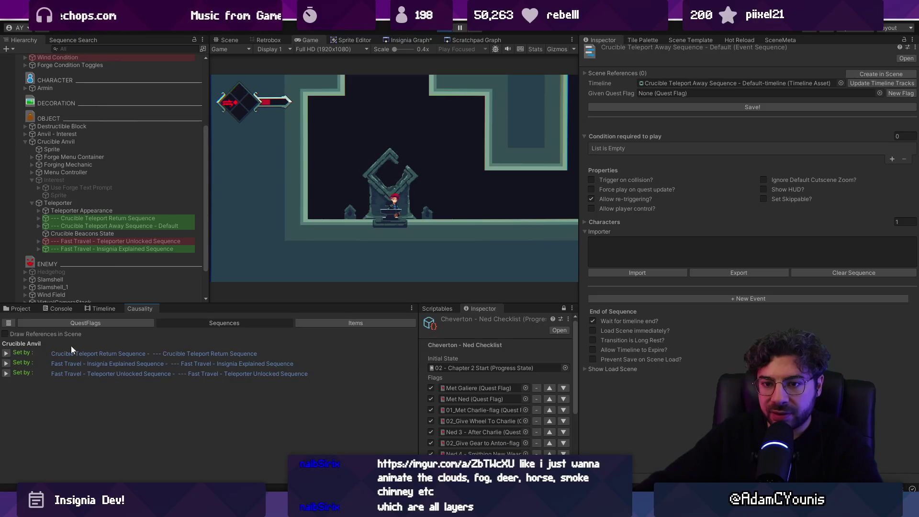
left_click(45, 334)
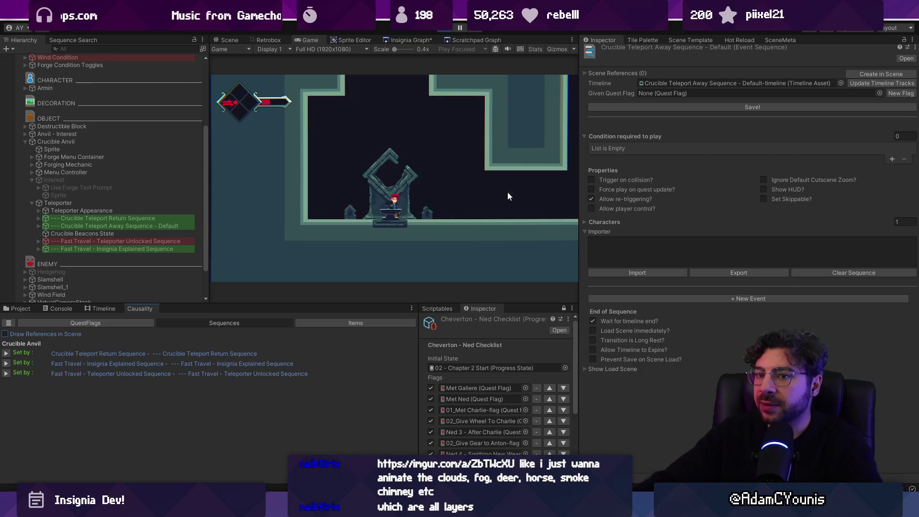
left_click(127, 228)
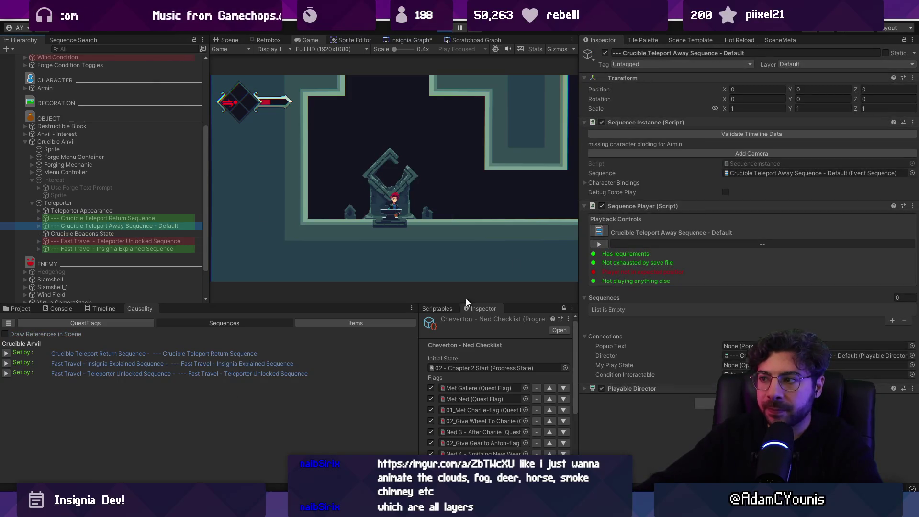
left_click(597, 244)
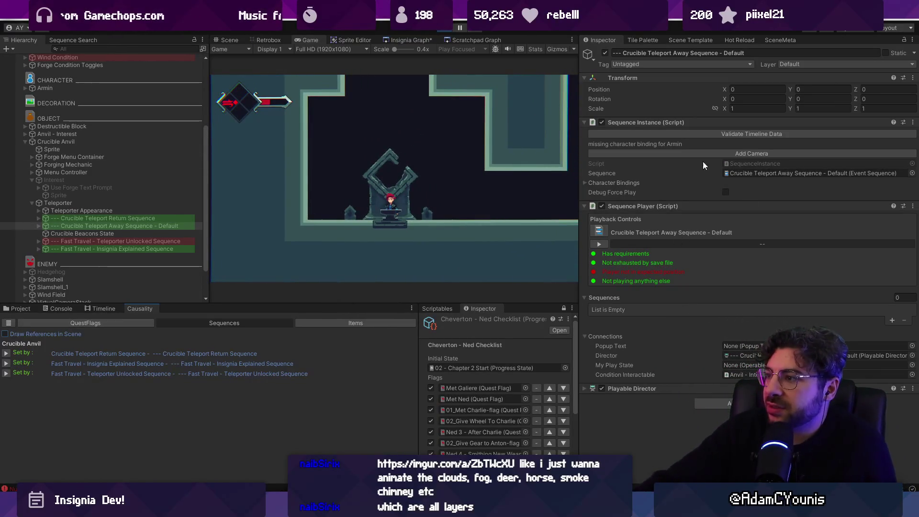
left_click(451, 31)
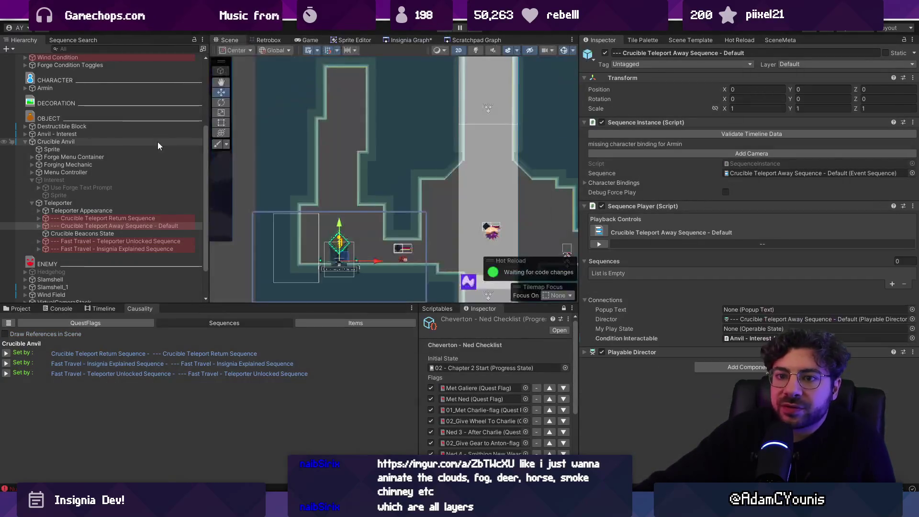
Select and expand the Teleport Away sequence, then briefly enter and exit Play mode.
left_click(130, 232)
left_click(38, 234)
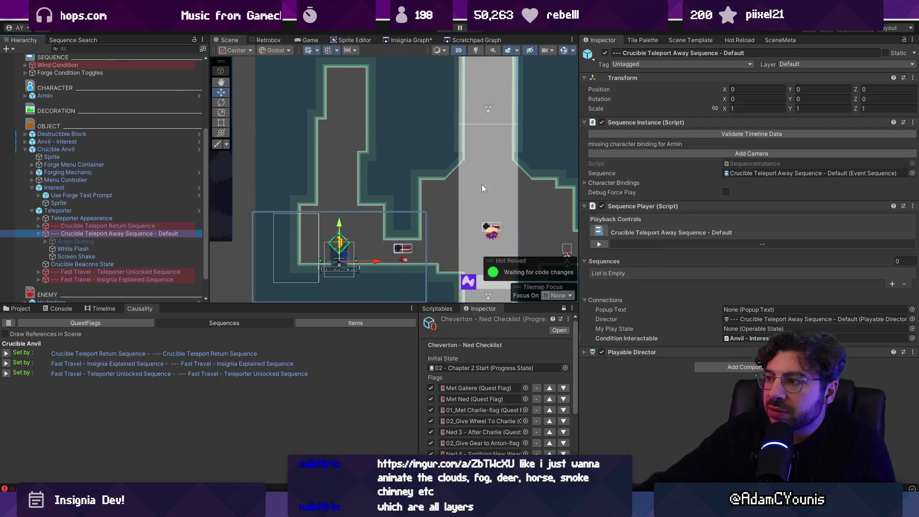
left_click(443, 31)
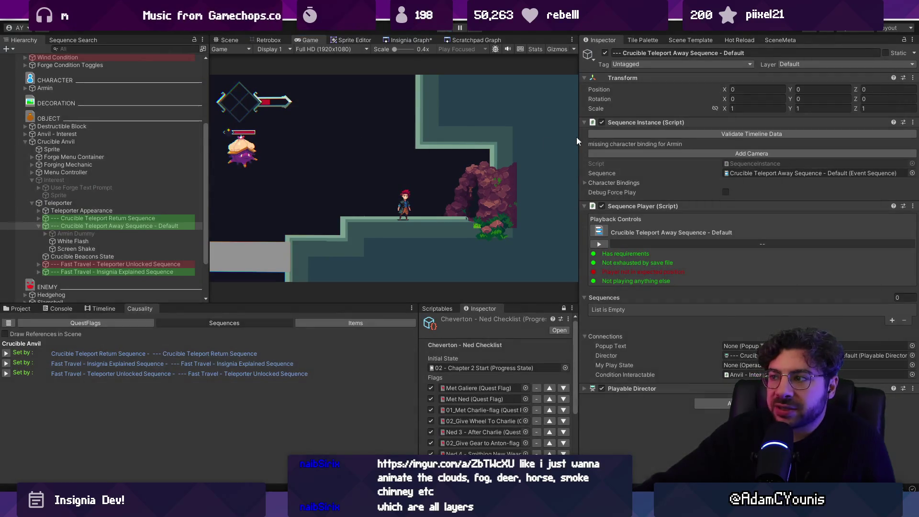
key("ctrl+p")
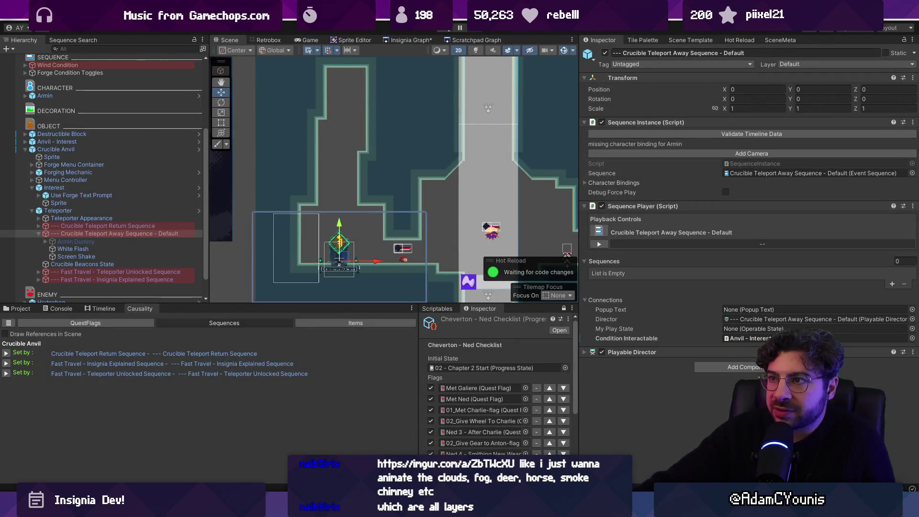
Show the Teleport Away timeline tracks and scrub the preview forward to 4.1.
left_click(135, 247)
left_click(137, 235)
left_click(105, 308)
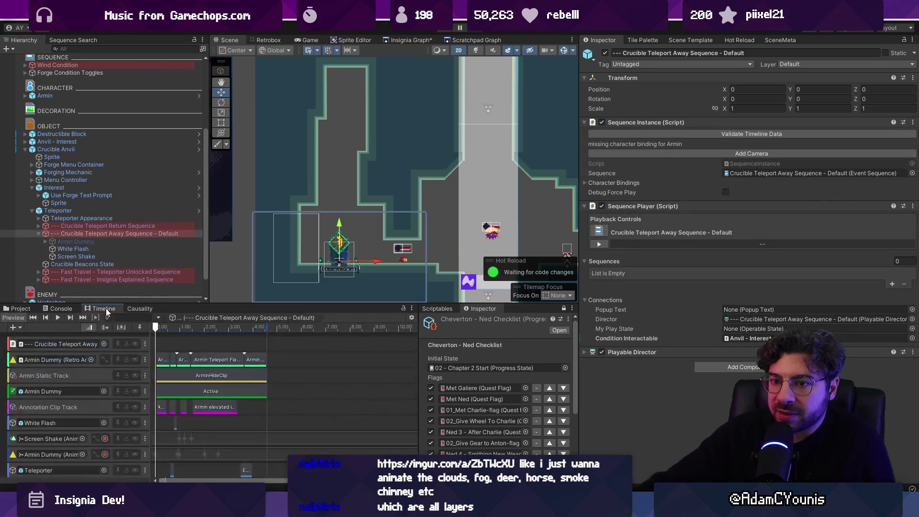
left_click(128, 249)
left_click(119, 234)
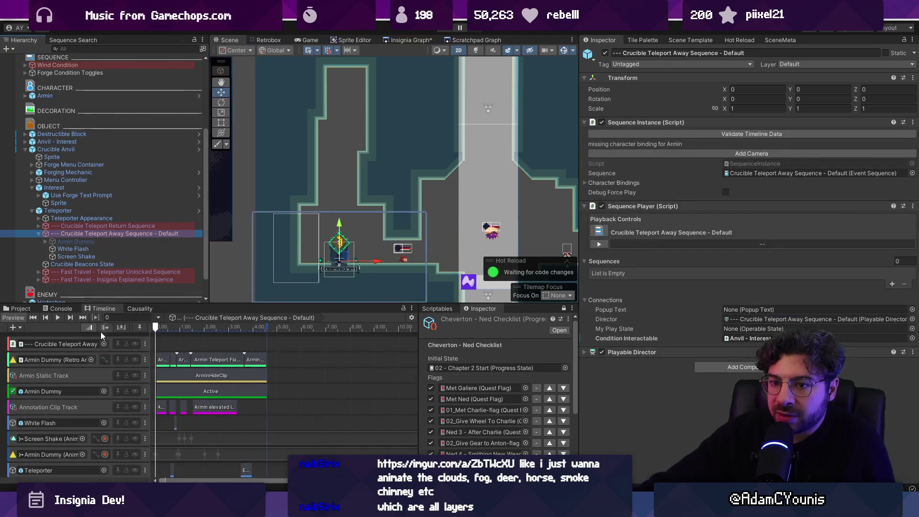
left_click_drag(161, 335, 257, 329)
left_click(110, 211)
left_click(119, 234)
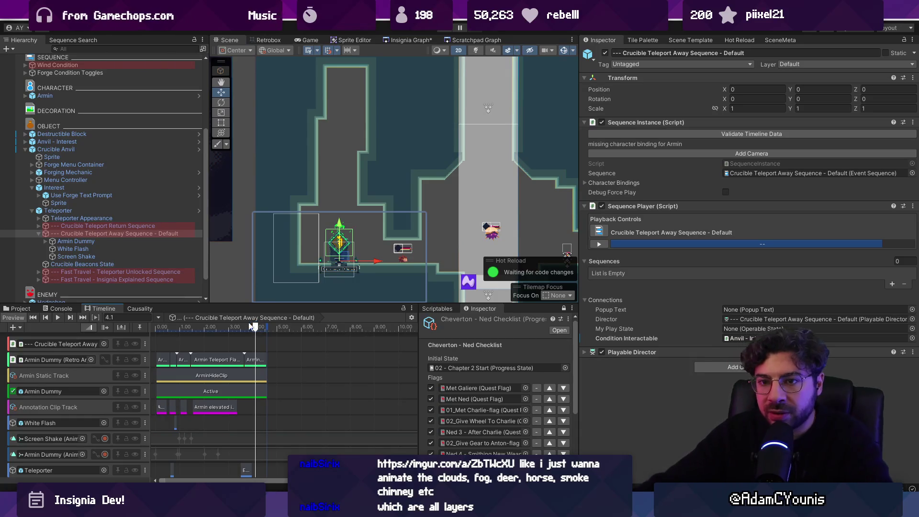
left_click(105, 233)
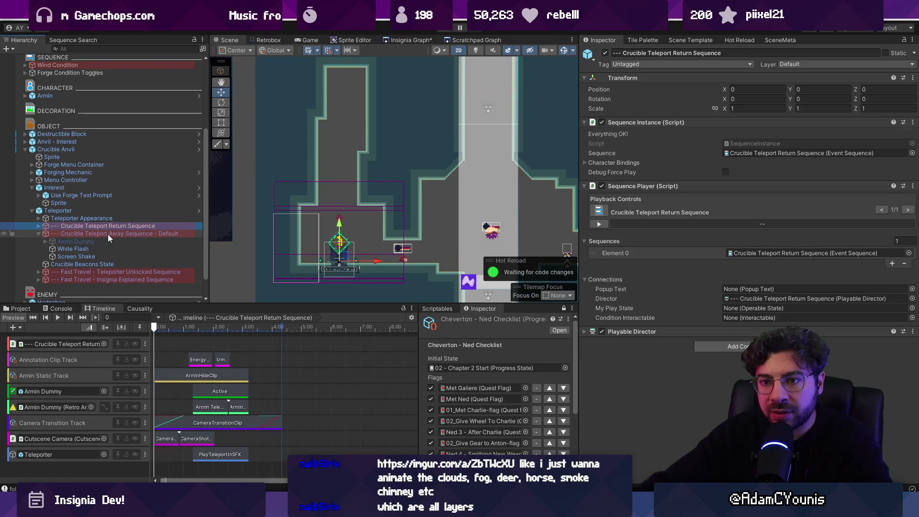
Trigger the Teleport Away sequence and its timeline in game, then stop Play mode.
left_click(451, 27)
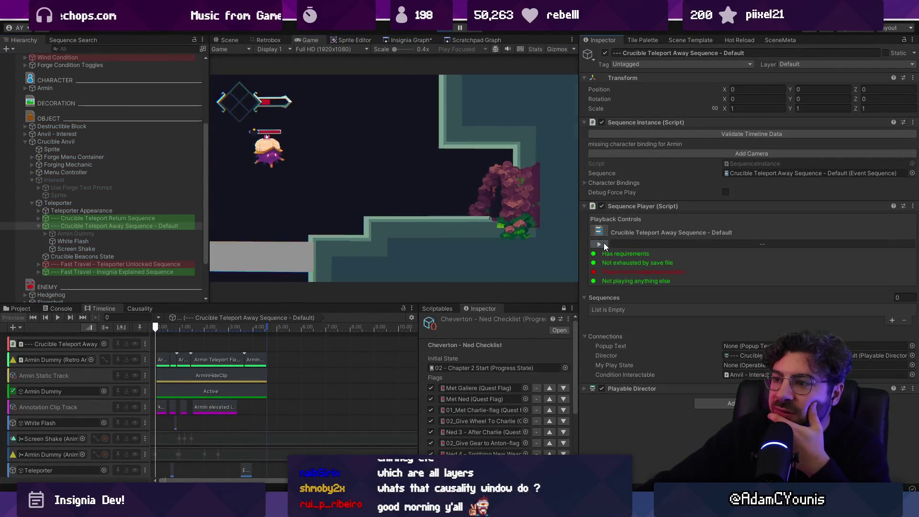
left_click(604, 243)
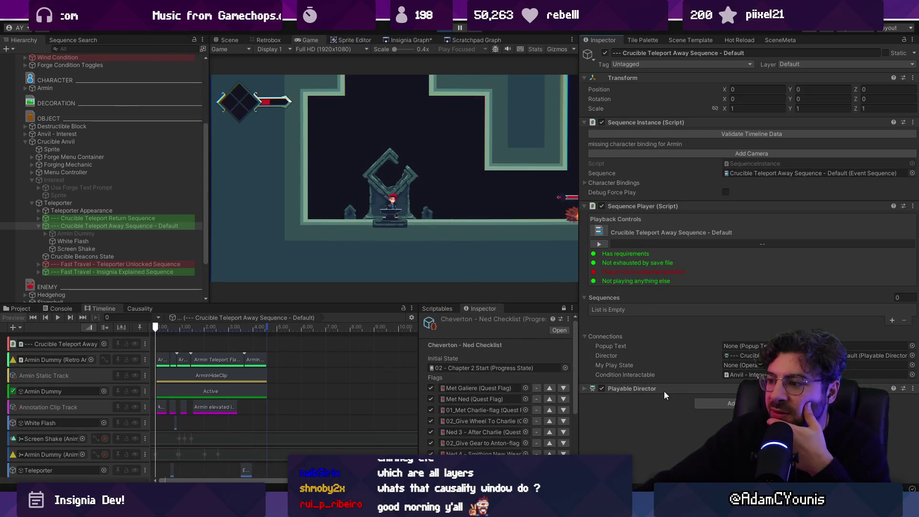
left_click(57, 318)
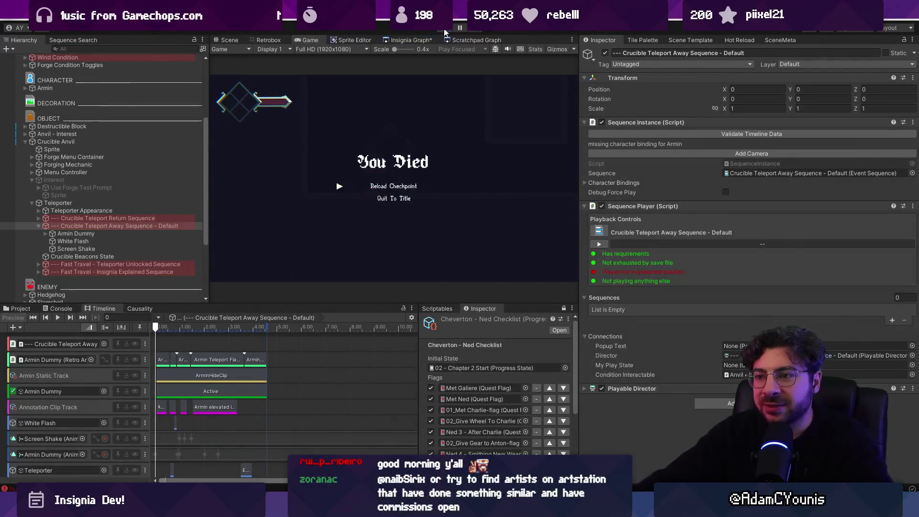
left_click(444, 30)
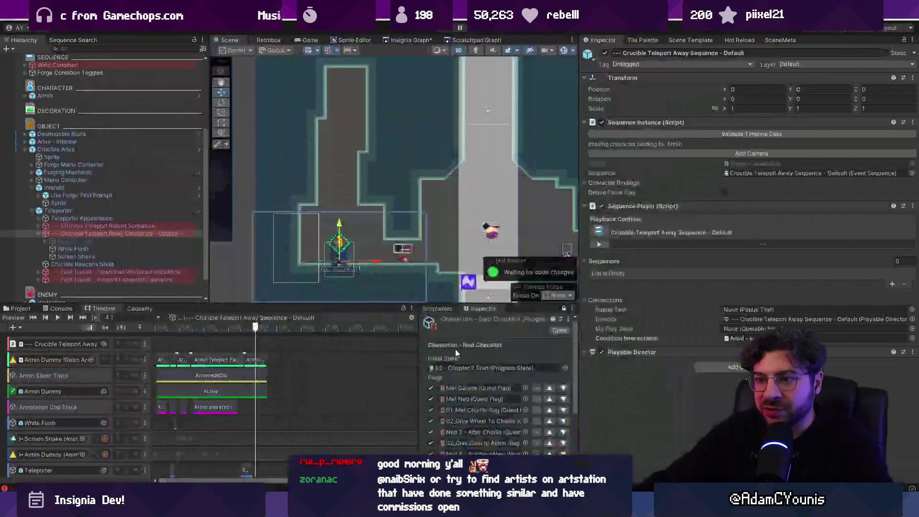
scroll(94, 100, "up", 5)
Open the Wind Tunnel map asset in Tiled from its context menu.
right_click(101, 110)
mouse_move(144, 211)
left_click(223, 212)
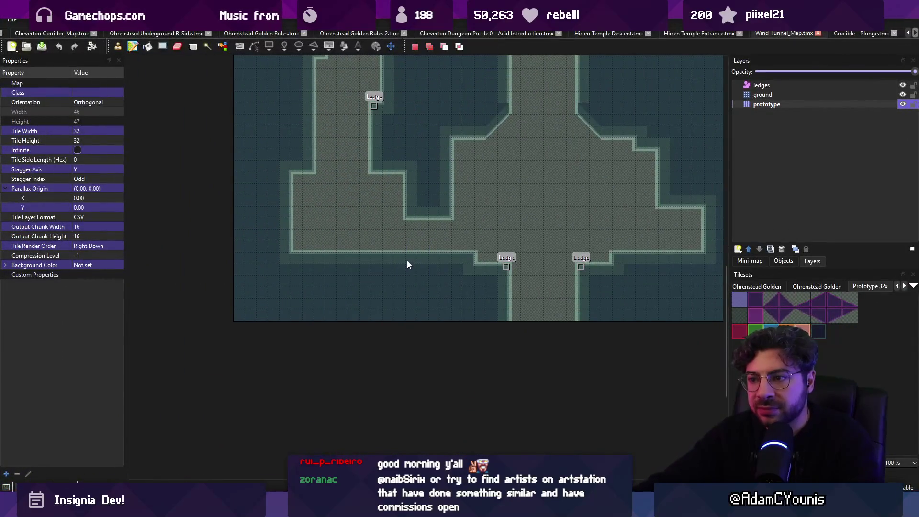
Paint a row of tiles with the stamp brush, save the map, and return to Unity.
key("b")
left_click(441, 257)
key("ctrl+s")
key("alt+Tab")
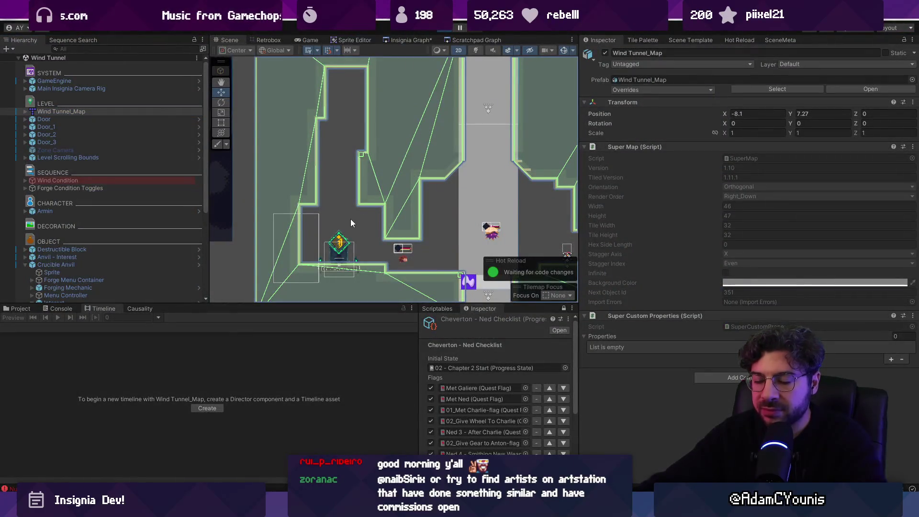
In Play mode, inspect Wind Condition, Crucible Anvil and Anvil - Interest, toggling Trigger On Collision.
key("ctrl+p")
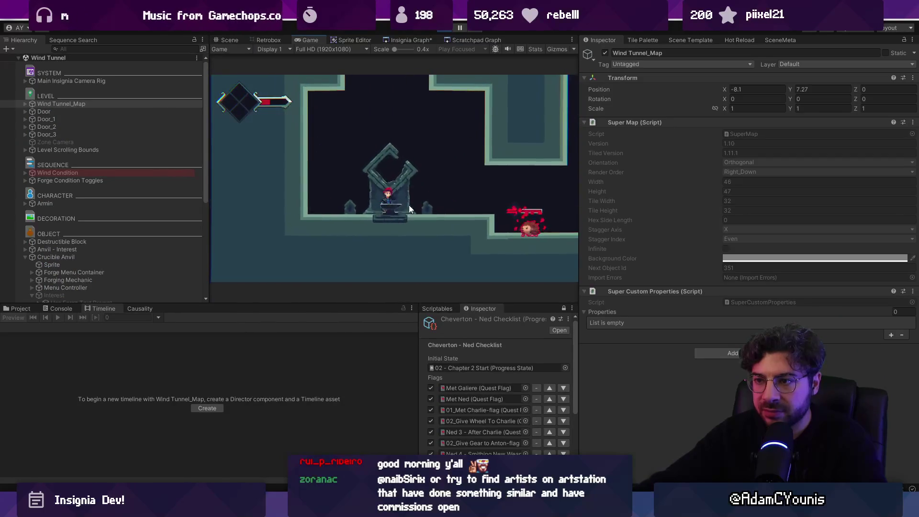
left_click(81, 179)
left_click(88, 173)
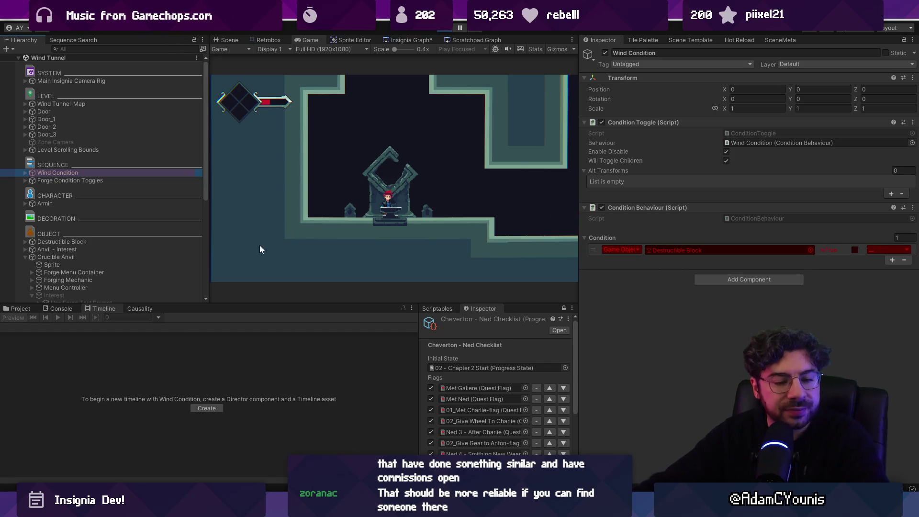
scroll(59, 236, "down", 2)
left_click(70, 226)
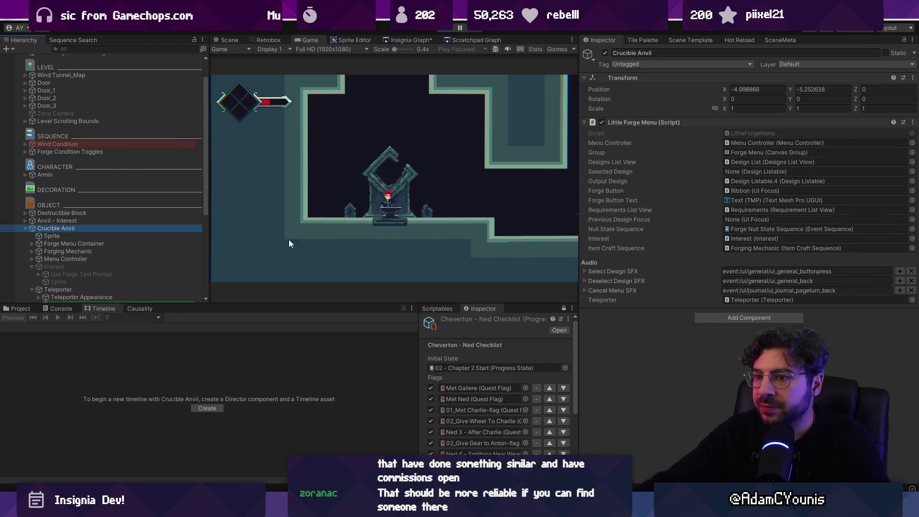
left_click(94, 220)
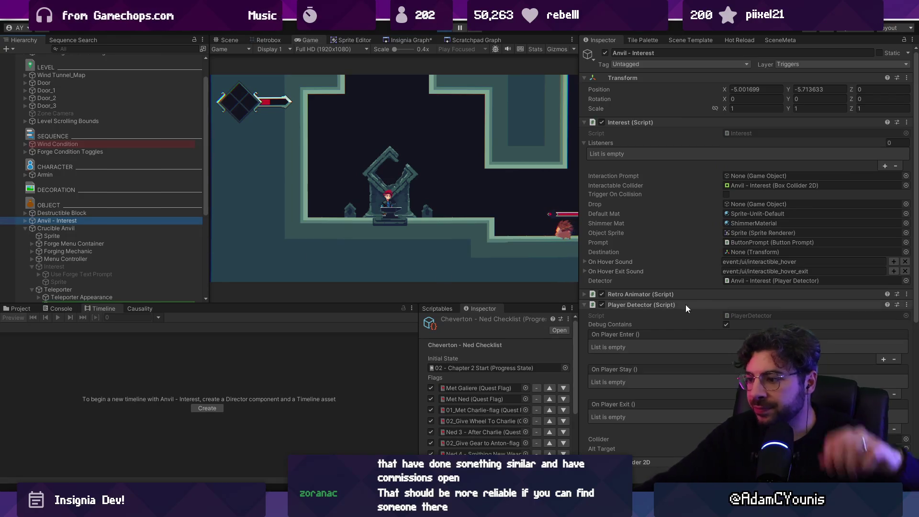
scroll(689, 307, "down", 2)
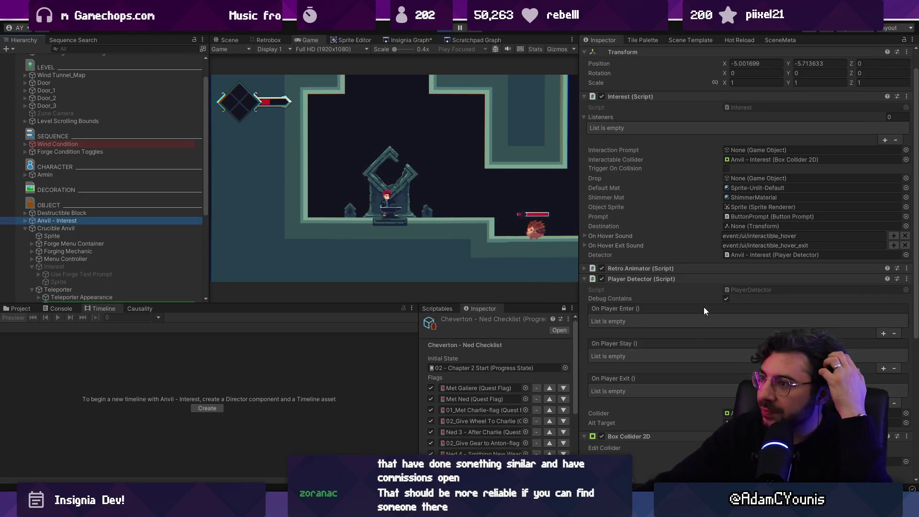
left_click(726, 169)
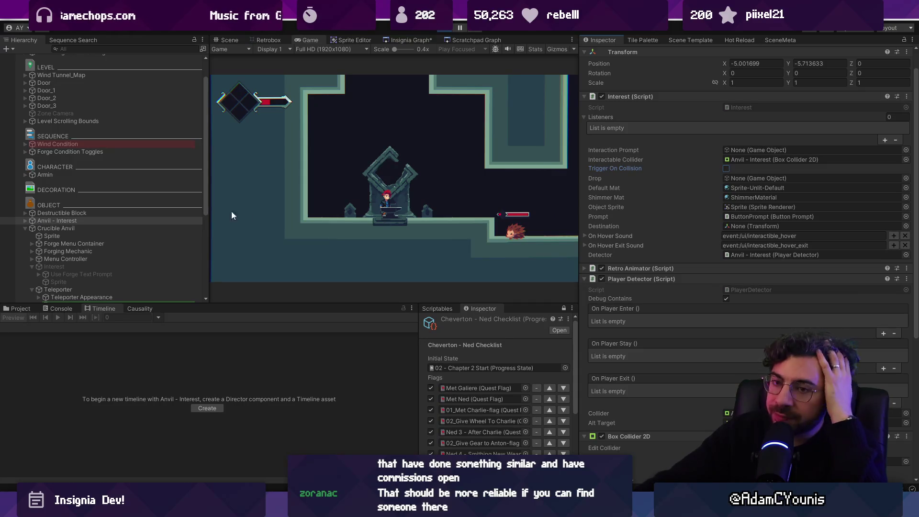
scroll(90, 224, "down", 5)
Review the Teleport Away sequence's sequence and item references in Causality, then stop Play mode.
left_click(110, 197)
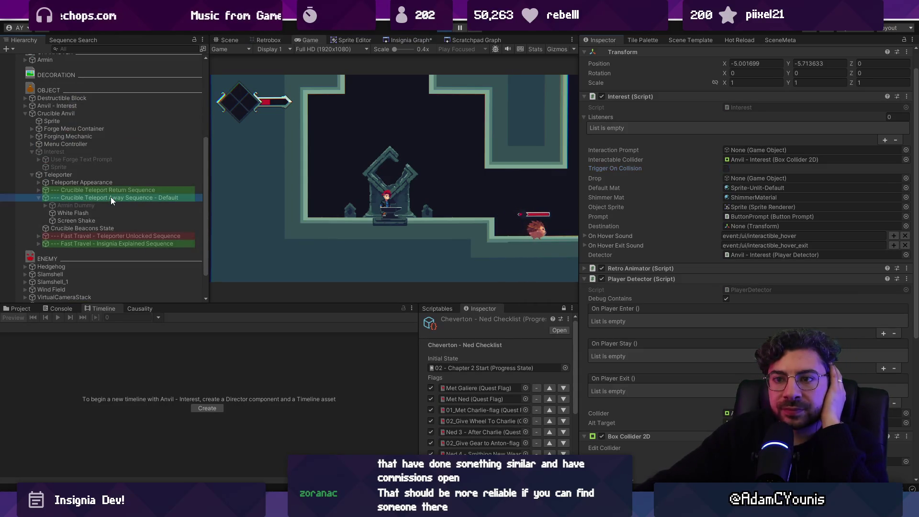
left_click(134, 308)
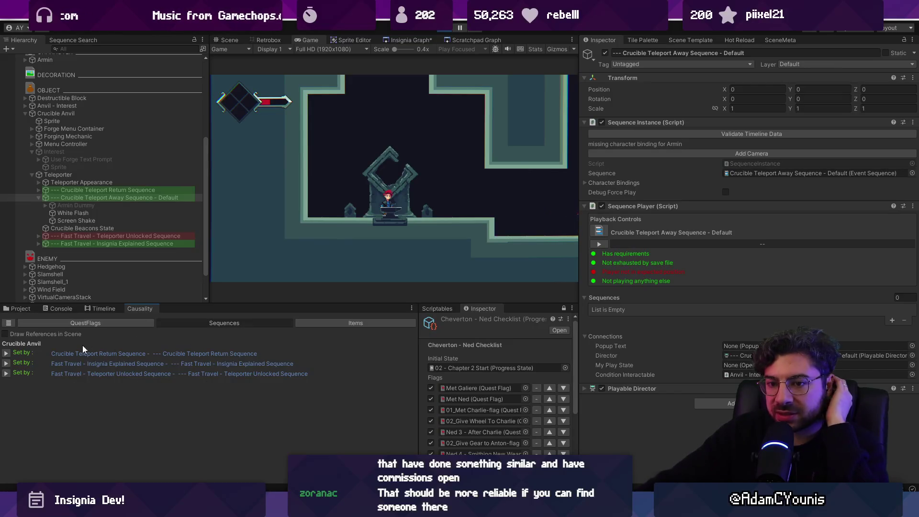
left_click(170, 324)
left_click(330, 325)
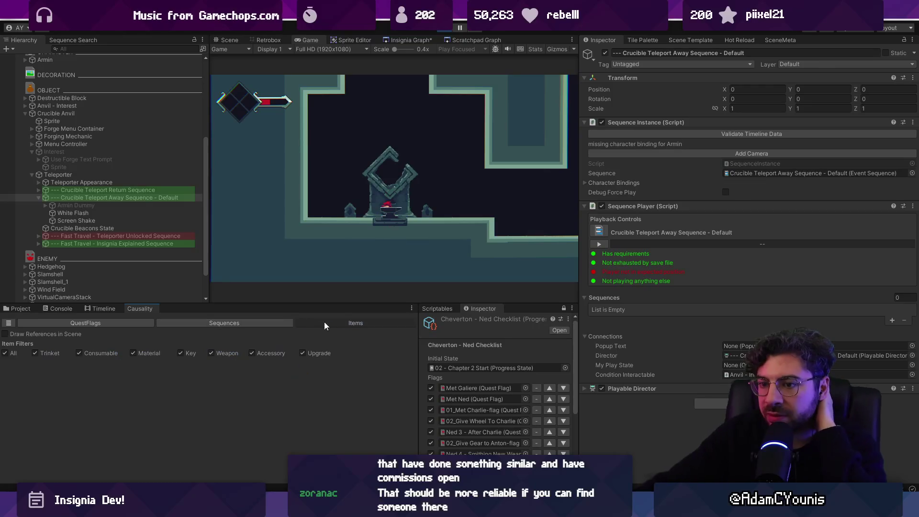
left_click(101, 245)
left_click(104, 199)
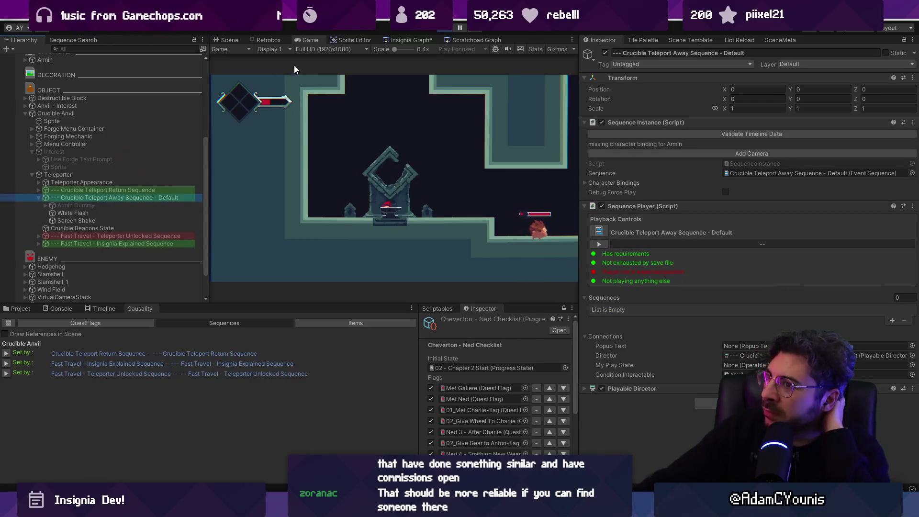
left_click(442, 30)
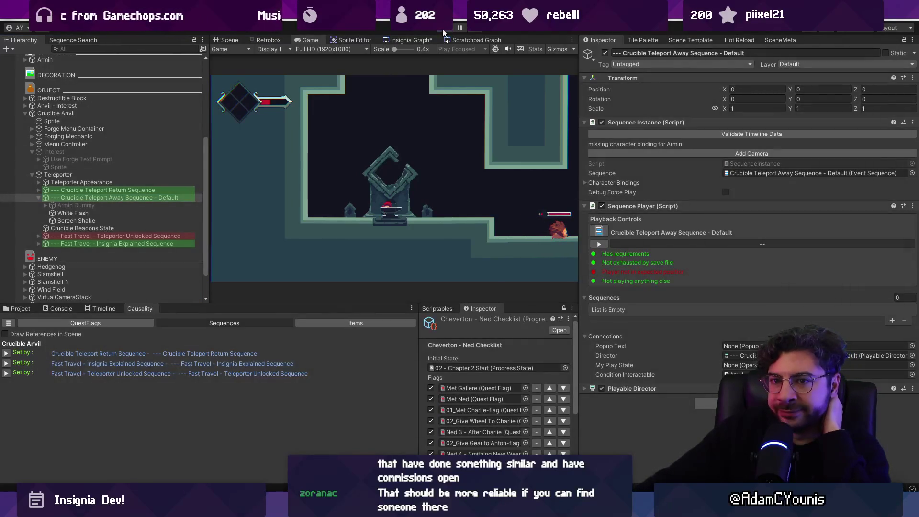
left_click(168, 185)
left_click(160, 199)
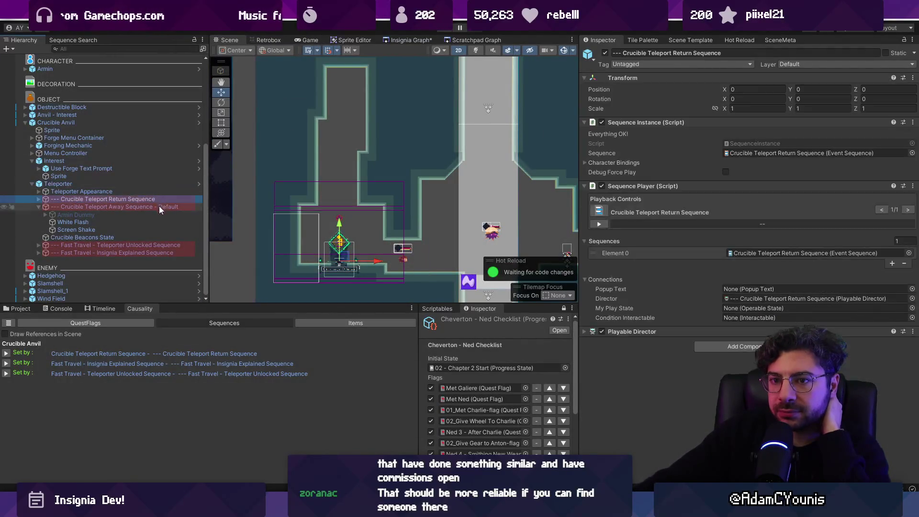
Revert Condition Interactable on Crucible Teleport Away Sequence - Default to None.
left_click(159, 206)
left_click(132, 400)
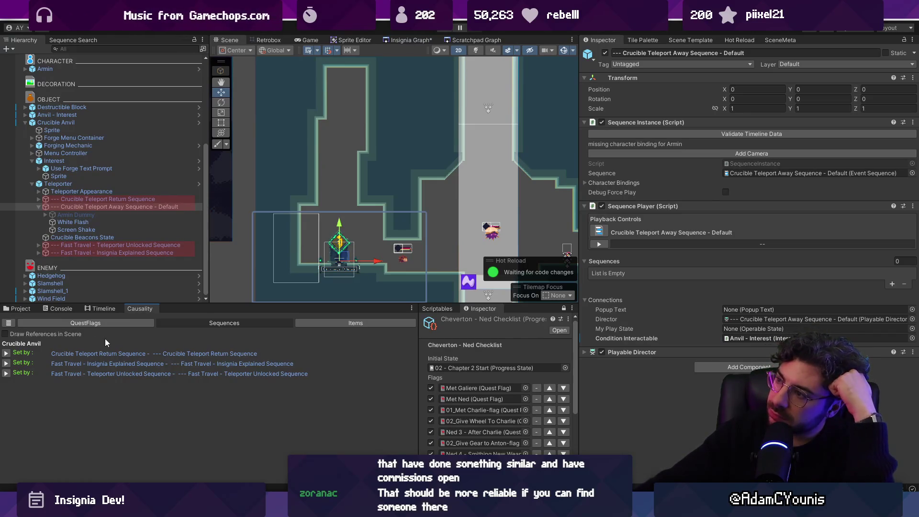
right_click(633, 338)
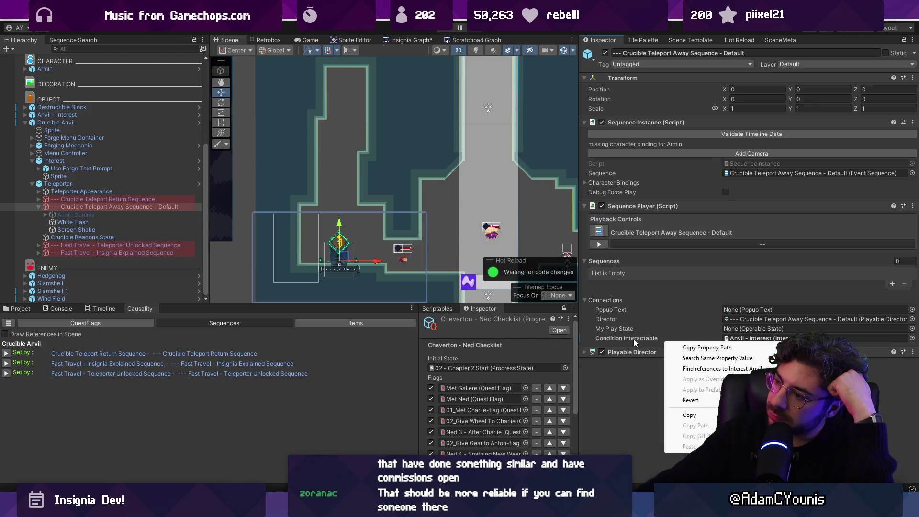
left_click(660, 398)
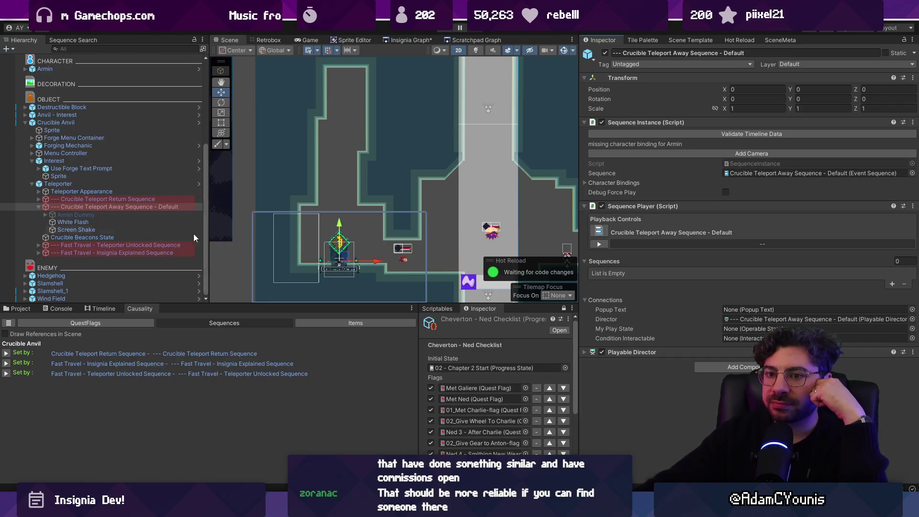
Re-inspect the Teleporter Appearance, Teleport Away and Teleport Return sequence objects.
left_click(89, 193)
left_click(96, 205)
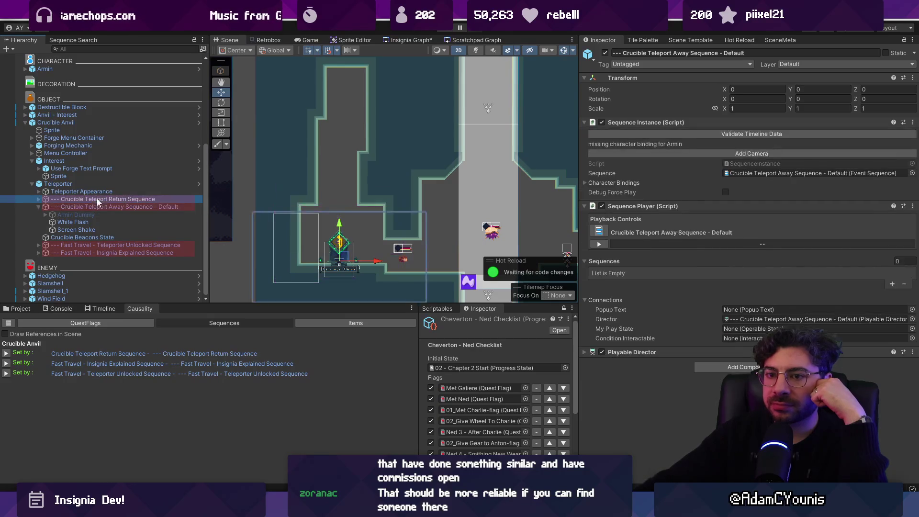
left_click(96, 198)
scroll(100, 191, "up", 5)
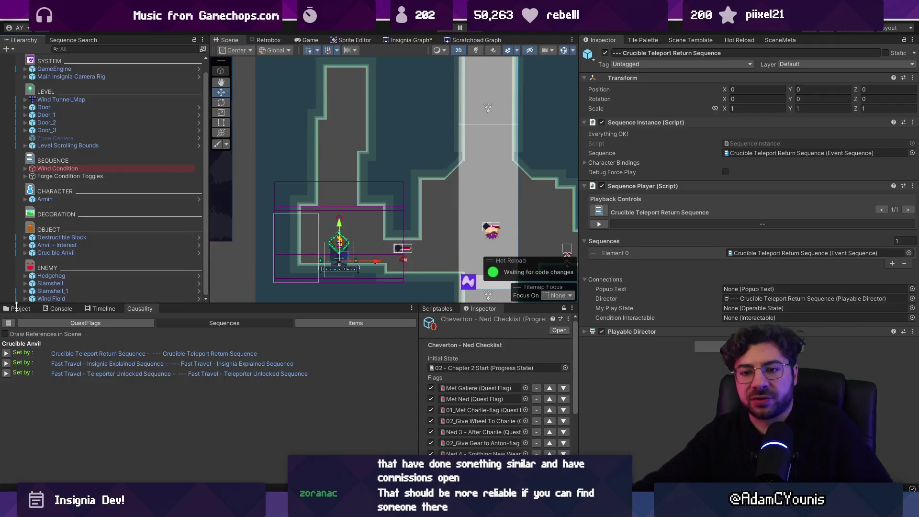
left_click(19, 308)
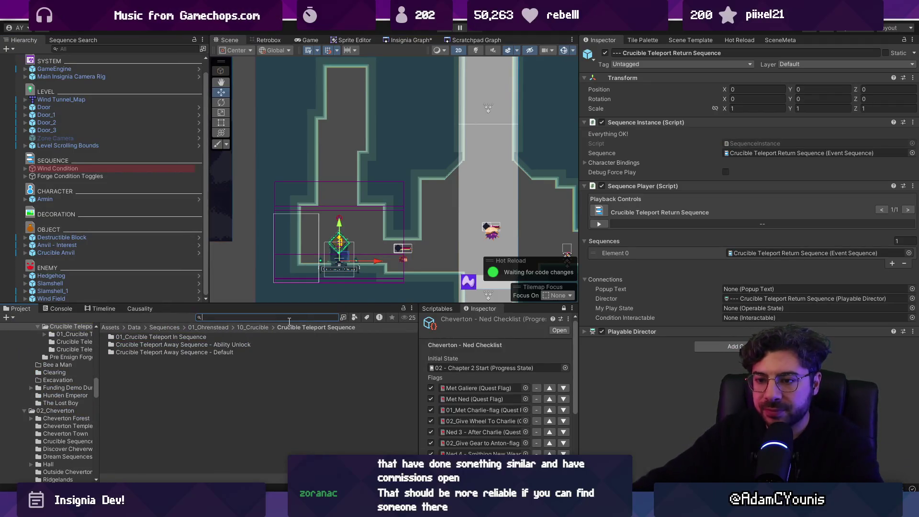
Search the Project for 'forest crucible' and navigate to the 02_Cheverton folder.
type("forest crucible")
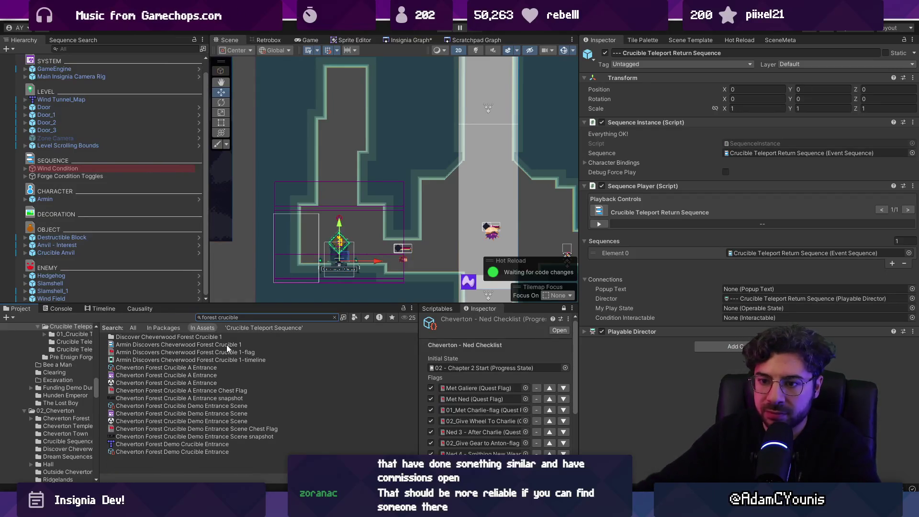
key("Down")
key("Down")
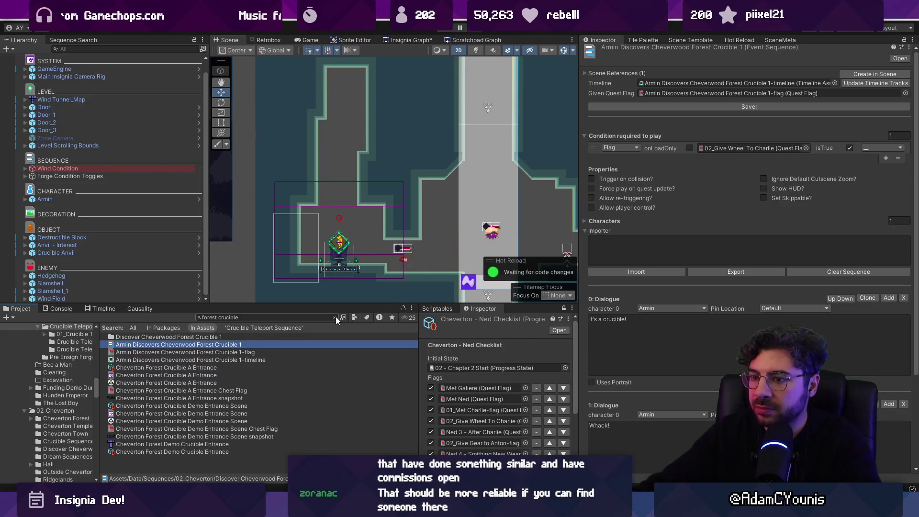
left_click(335, 317)
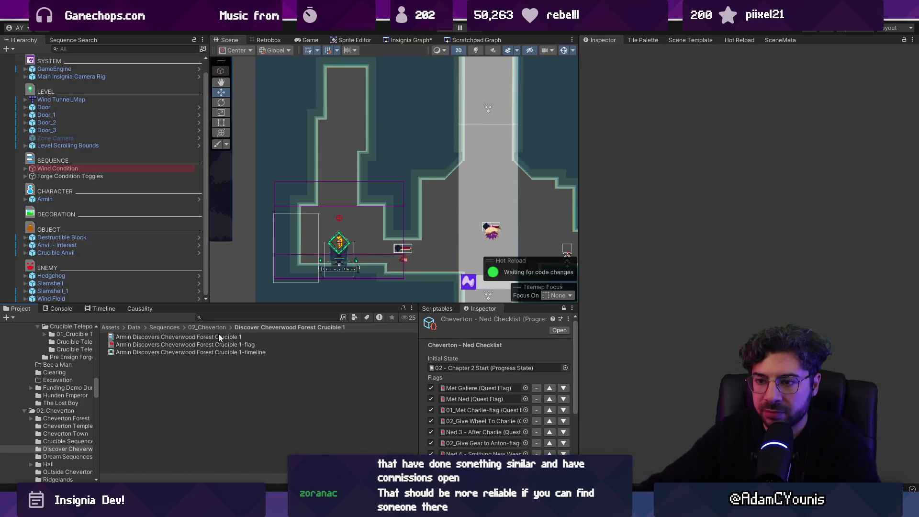
left_click(214, 329)
Create a new folder in 02_Cheverton named Discover Cheverwood Forest Crucible 2.
right_click(179, 453)
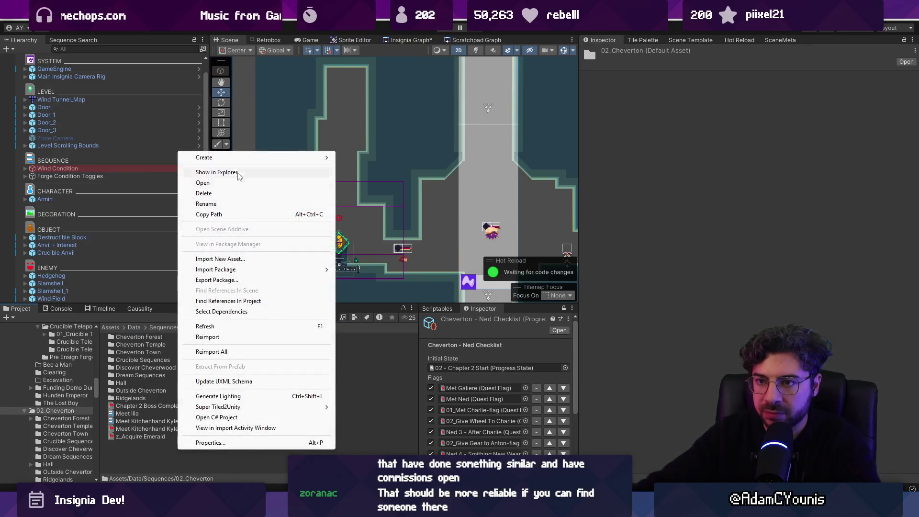
mouse_move(239, 158)
left_click(387, 74)
type("Dius")
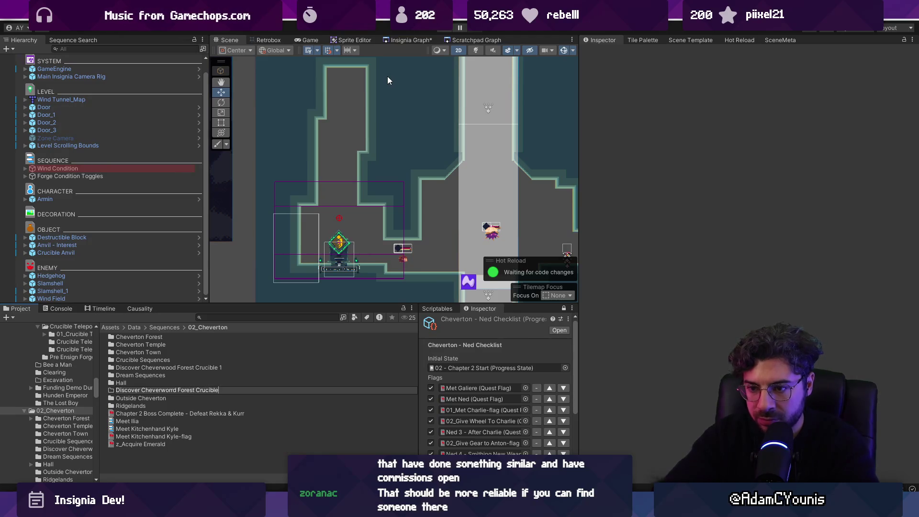
type("2")
key("Return")
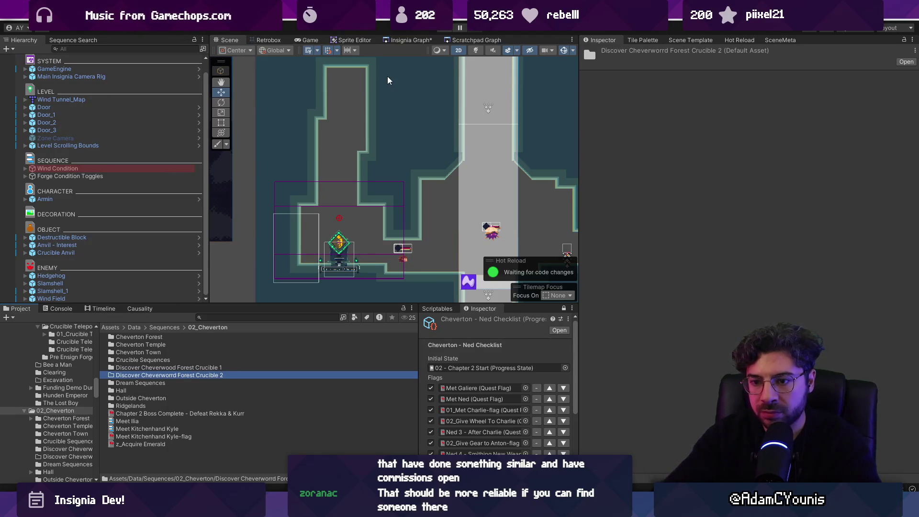
Correct a misspelling in the folder name and open the folder.
left_click(173, 376)
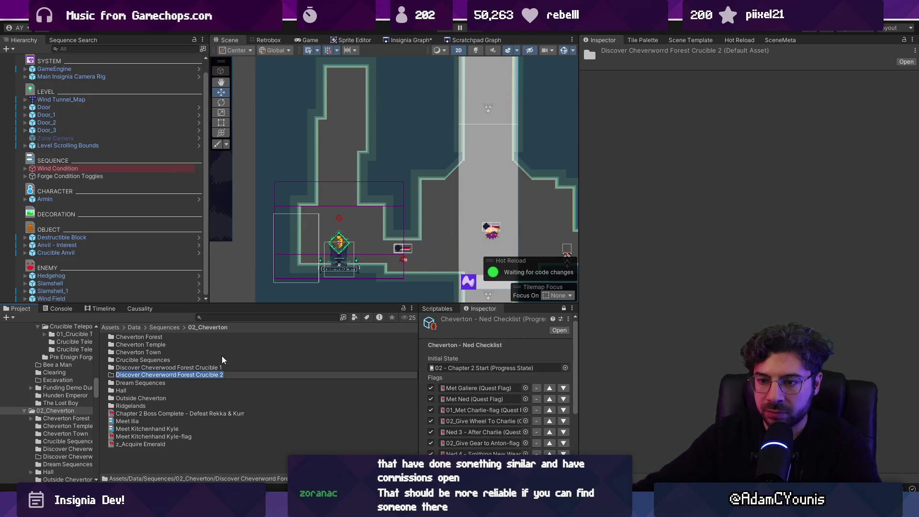
key("End")
key("ctrl+shift+Left")
key("ctrl+shift+Left")
key("ctrl+shift+Left")
key("Left")
key("BackSpace")
key("BackSpace")
type("o")
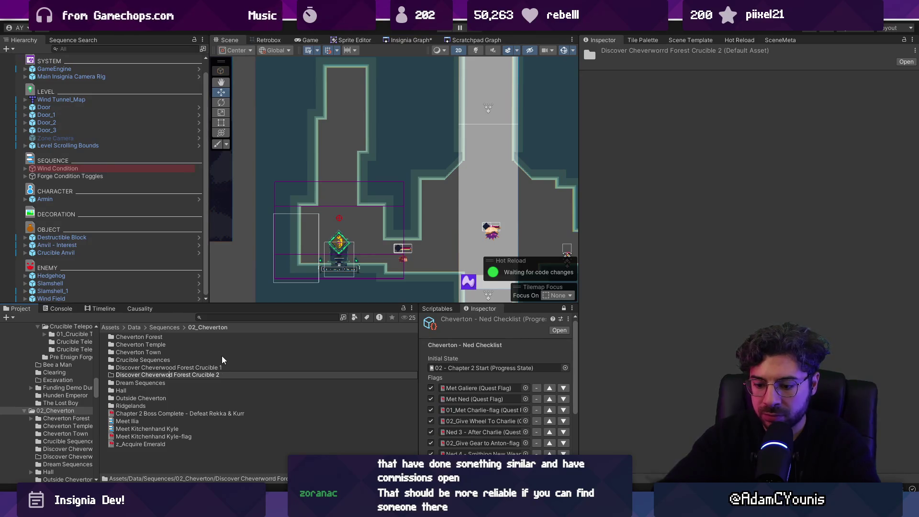
key("Return")
key("Return")
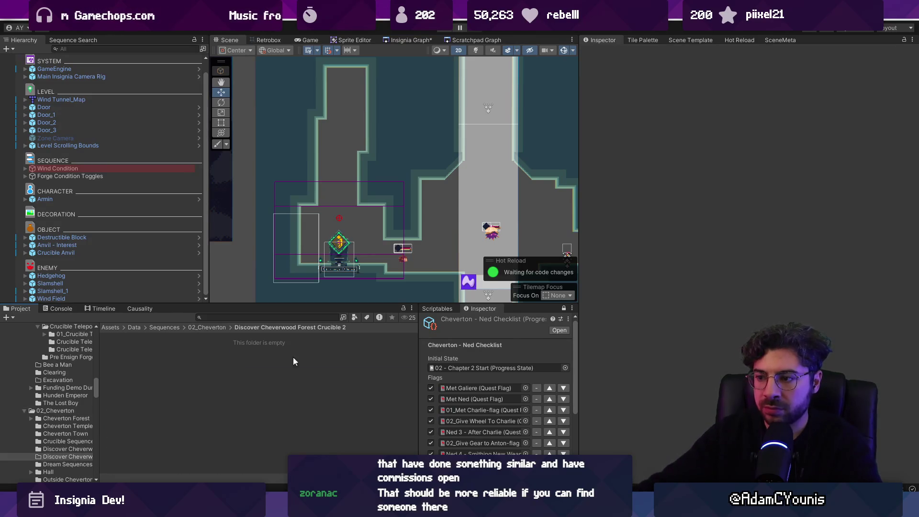
left_click(436, 309)
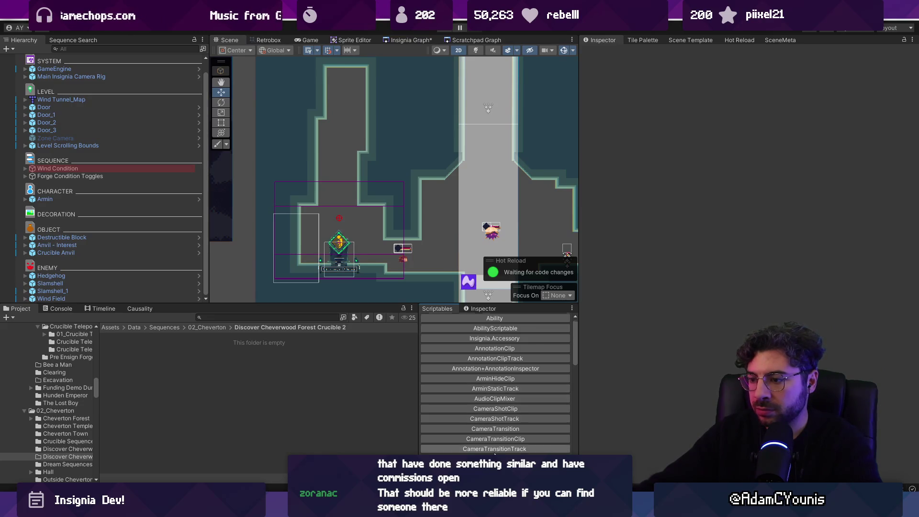
Create a new EventSequence asset named 'Armin Discovers Cheverwood Crucible 2'.
scroll(514, 454, "down", 3)
left_click(515, 443)
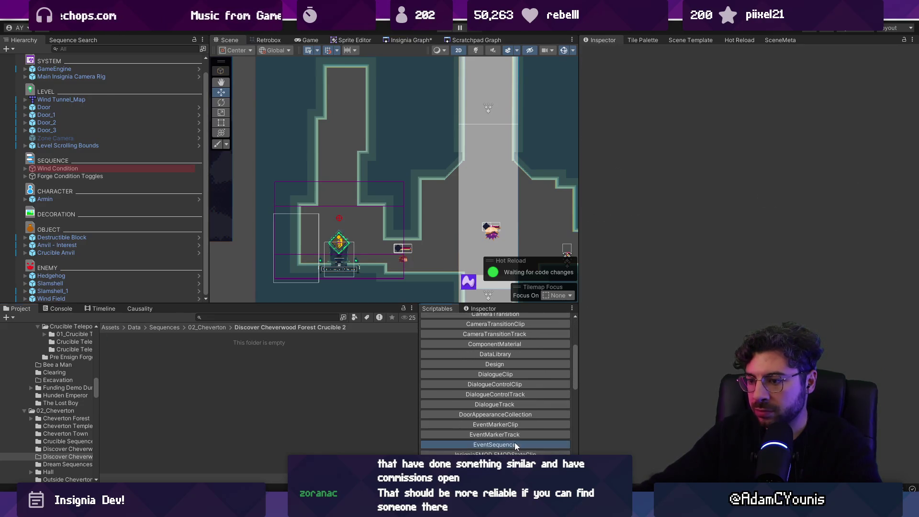
type("Disc")
key("BackSpace")
key("BackSpace")
key("BackSpace")
type("Armin DFiscovers")
key("BackSpace")
key("BackSpace")
key("BackSpace")
type("Discovers Second Chev")
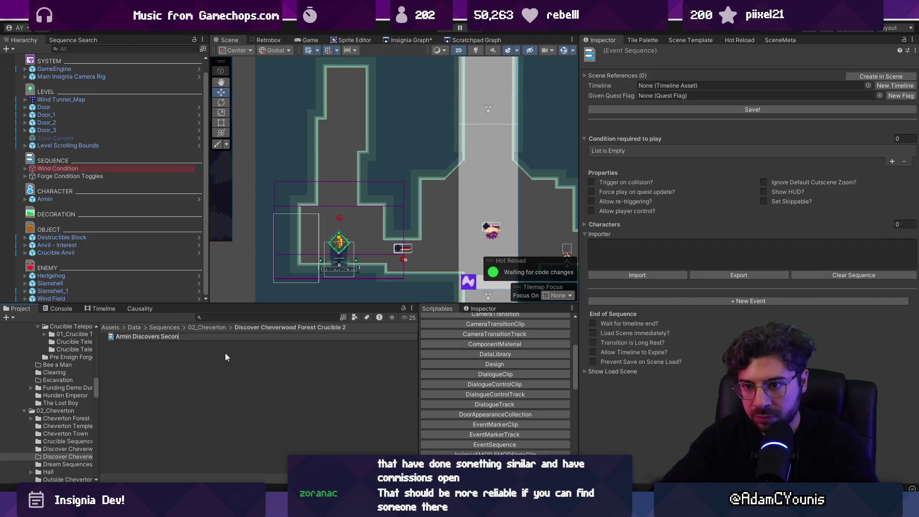
key("ctrl+shift+Left")
key("ctrl+shift+Left")
type("C")
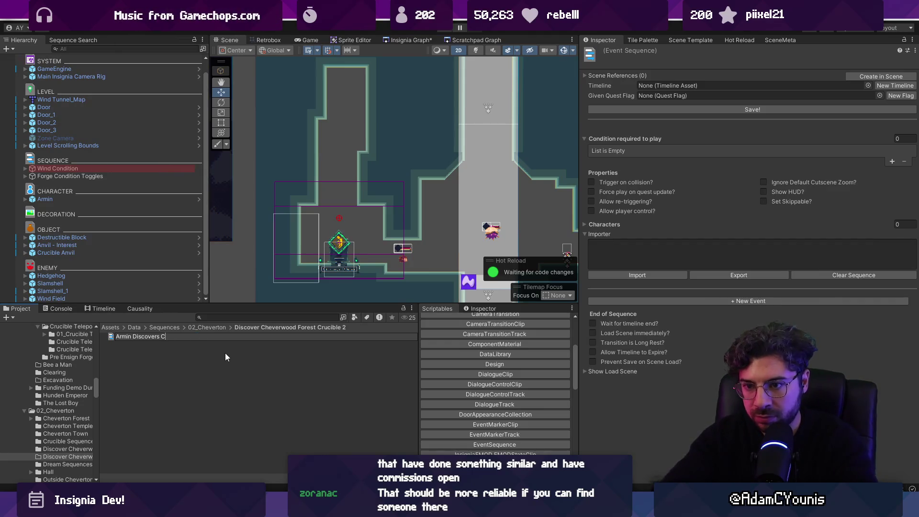
type("heverwood Crucible Sequence")
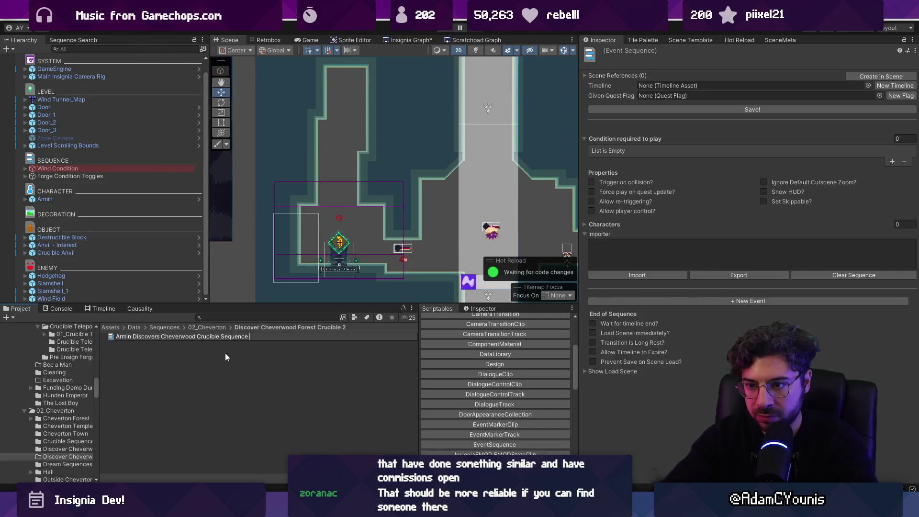
type("#2")
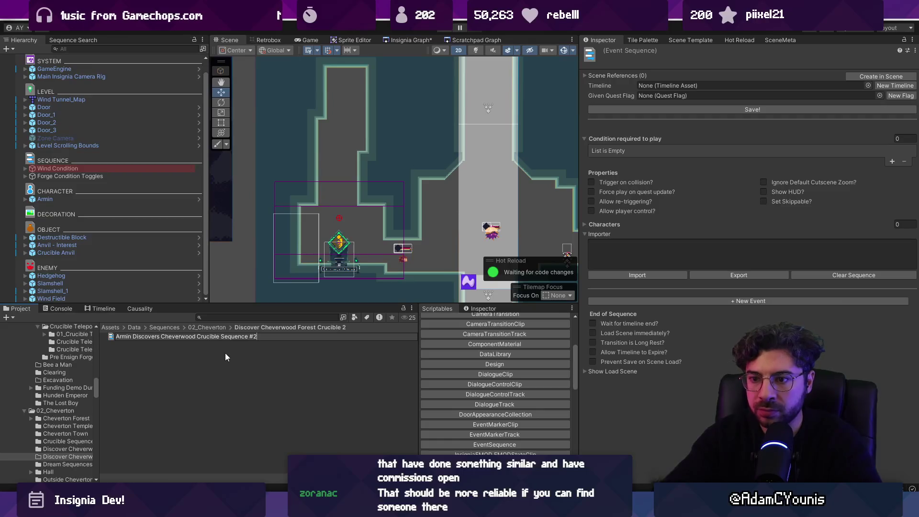
key("ctrl+shift+Left")
key("ctrl+shift+Left")
key("ctrl+shift+Left")
type("2")
key("Return")
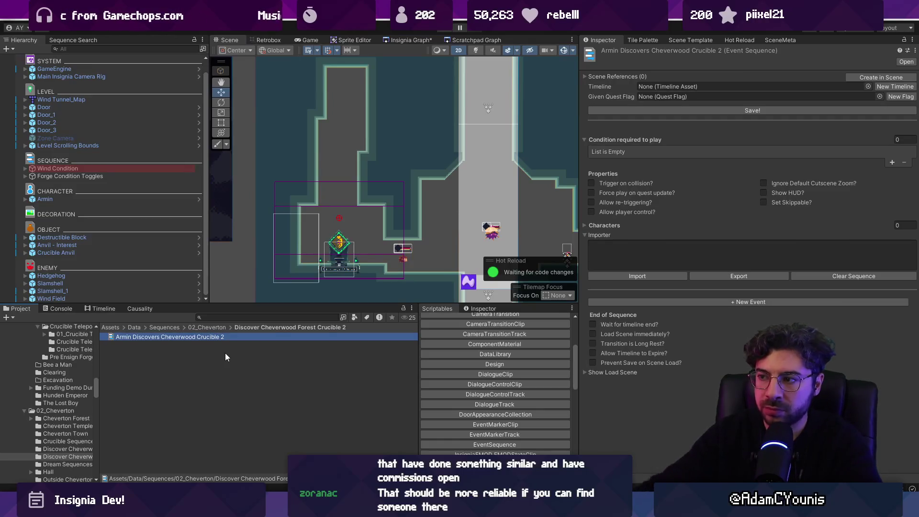
Add a timeline and import Armin's 'Another one!' line with his portrait, then save.
left_click(894, 86)
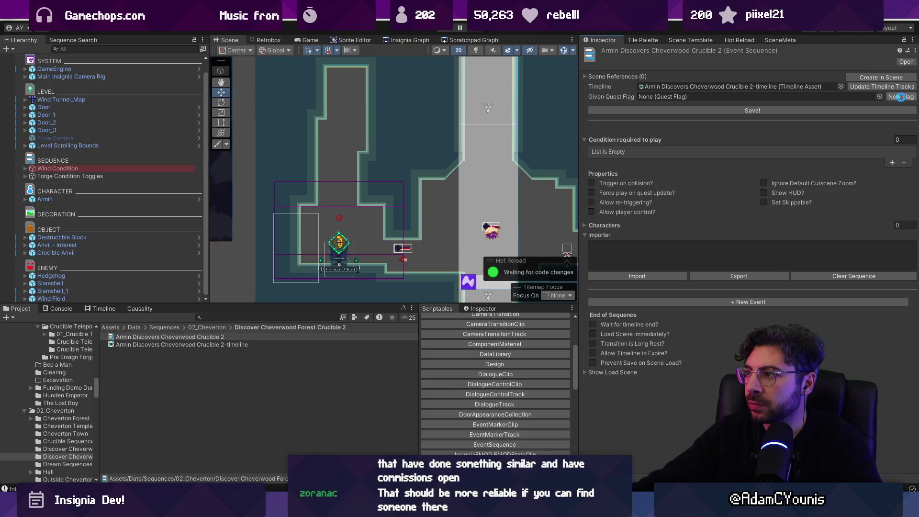
left_click(733, 255)
type("Armin:")
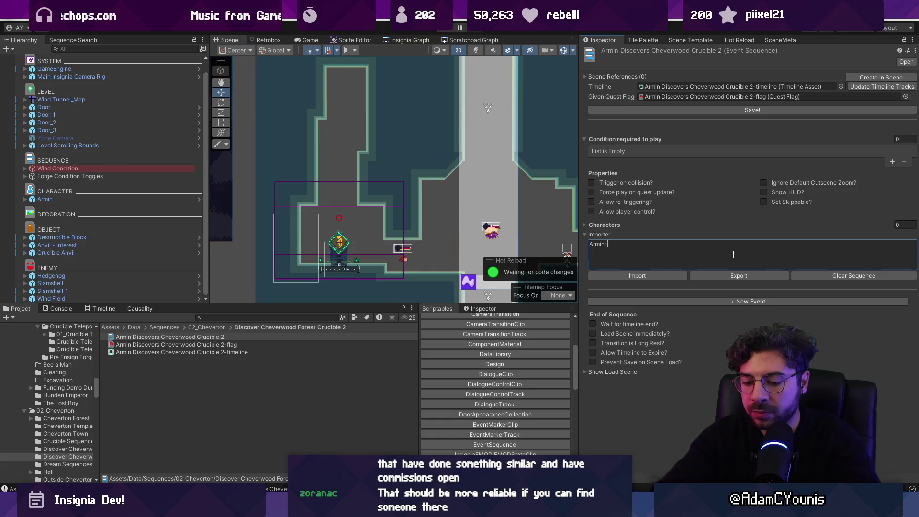
type("An")
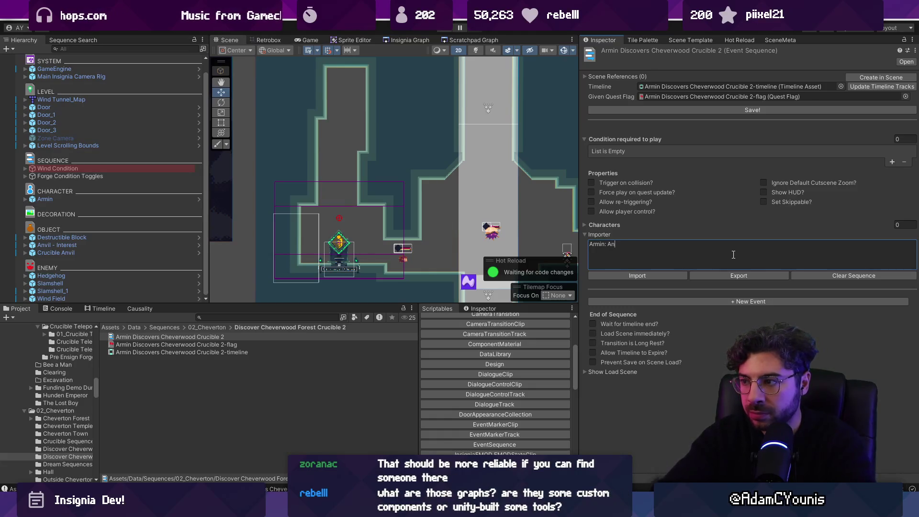
key("BackSpace")
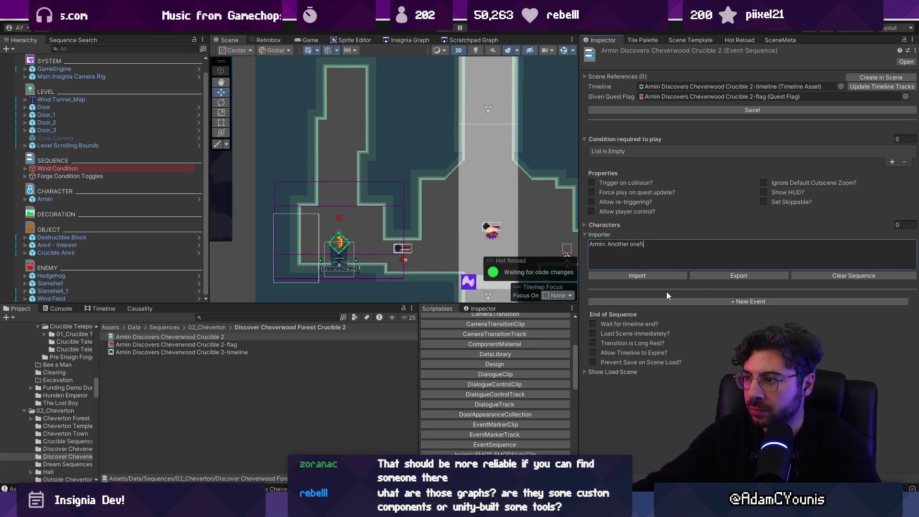
left_click(654, 275)
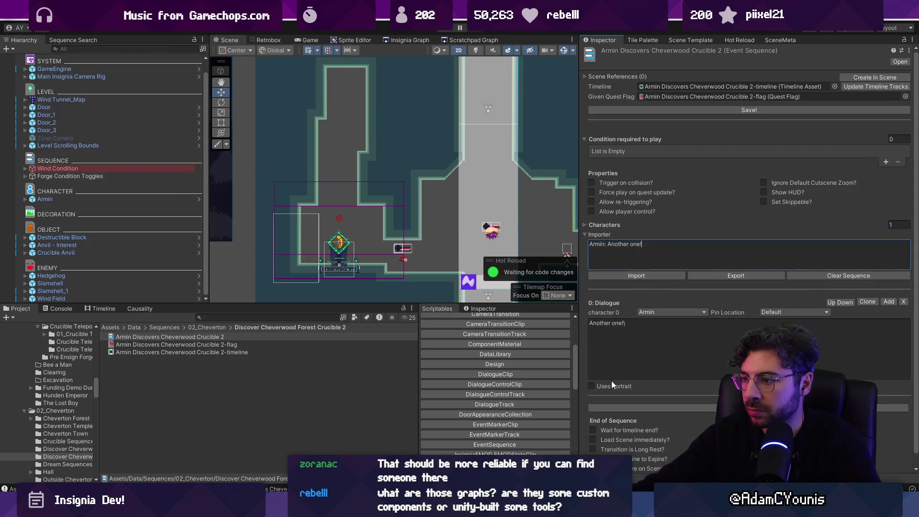
left_click(592, 385)
left_click(697, 326)
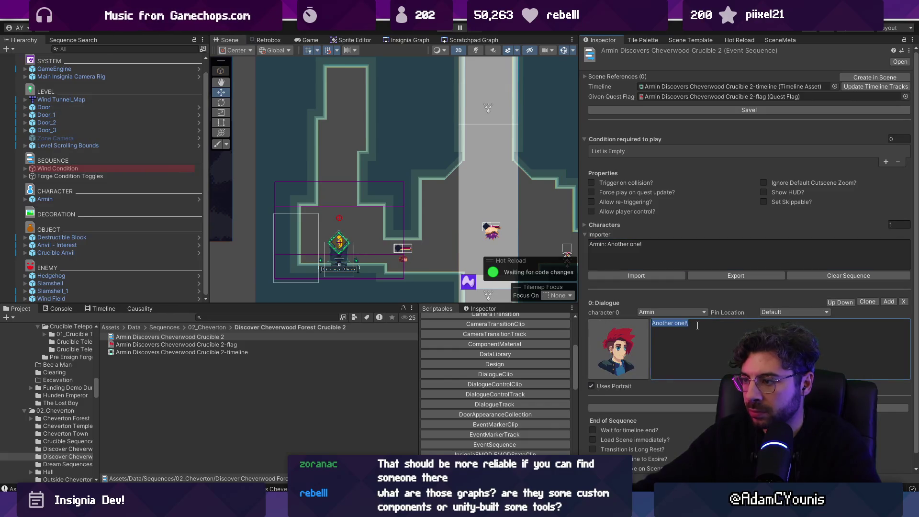
key("BackSpace")
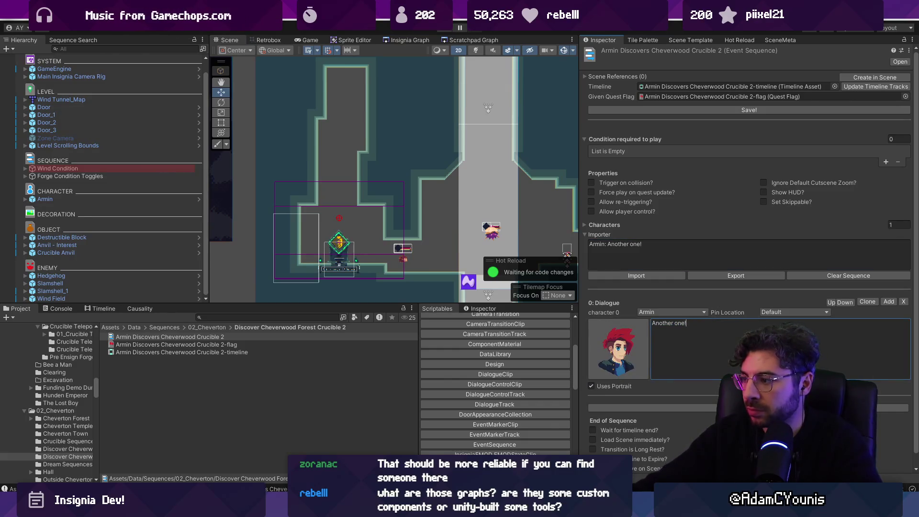
left_click(767, 110)
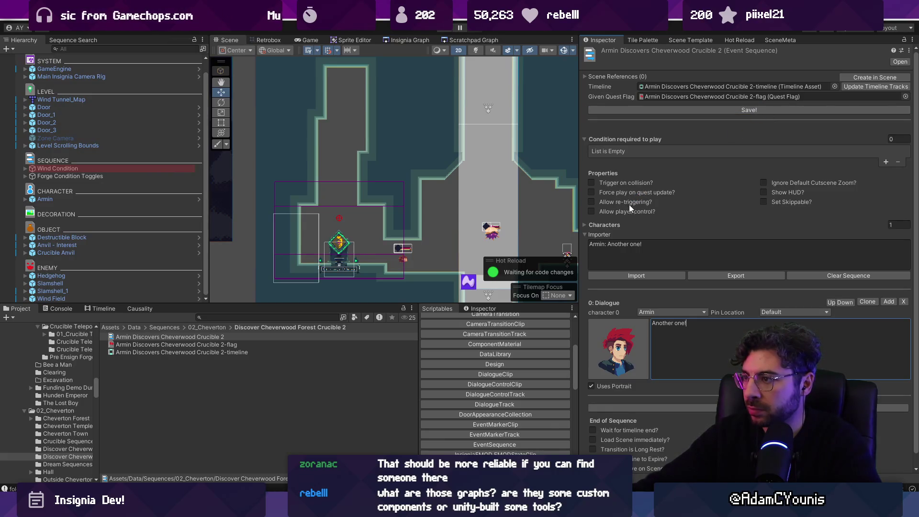
Enable Wait for timeline end, update the timeline tracks, and create the sequence in the scene.
scroll(595, 414, "down", 1)
left_click(593, 418)
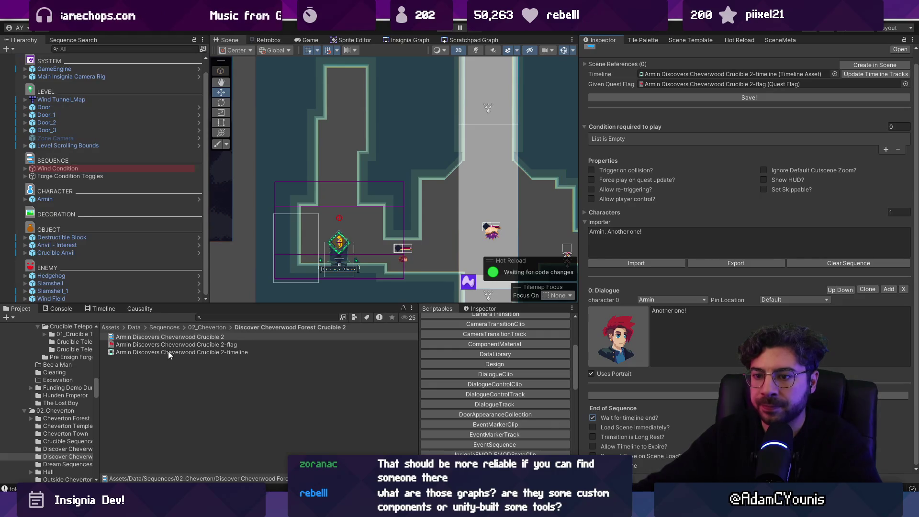
left_click(867, 76)
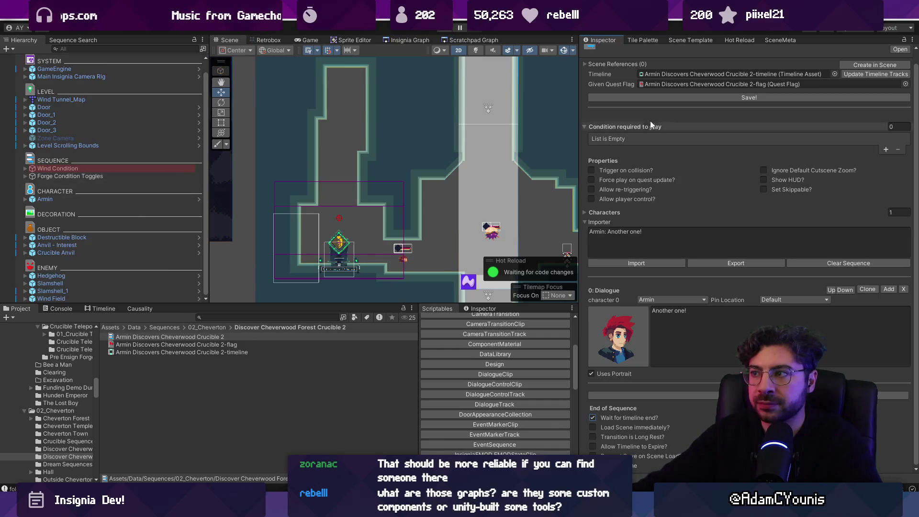
left_click(846, 64)
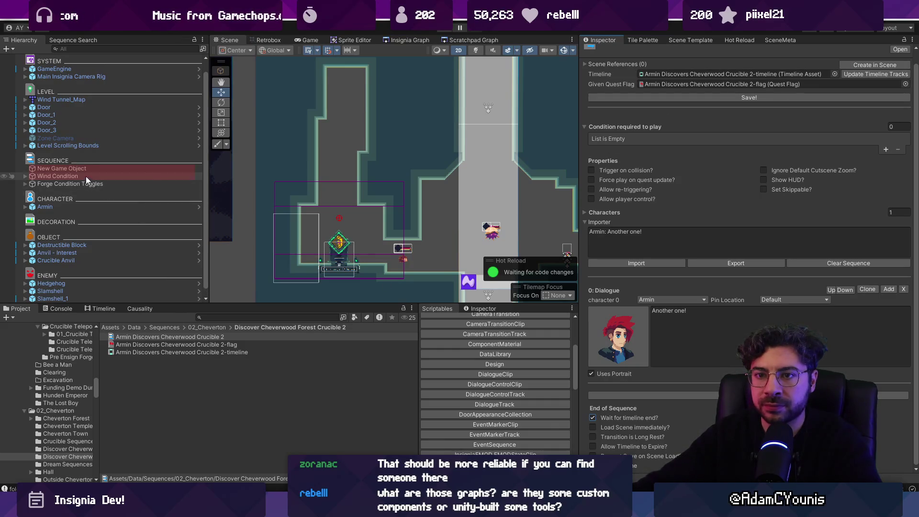
left_click(121, 166)
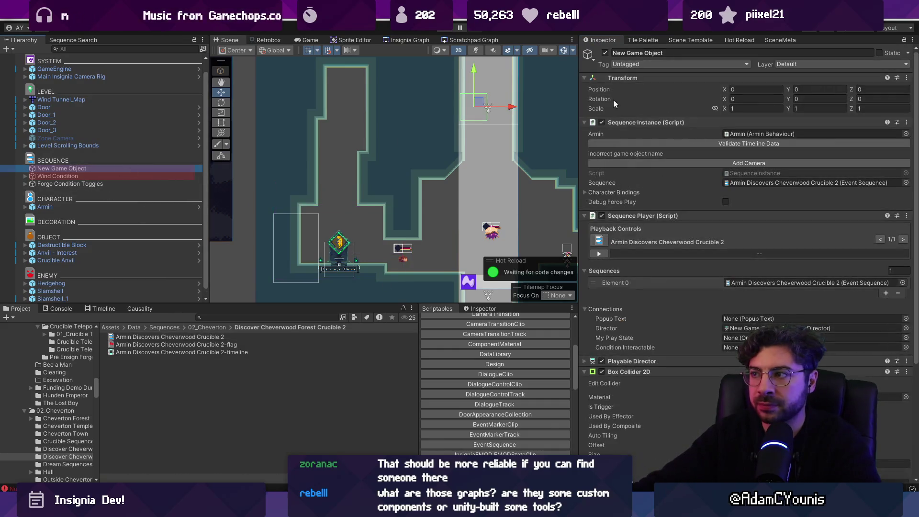
Validate the Crucible 2 sequence's timeline data and open its timeline.
left_click(653, 139)
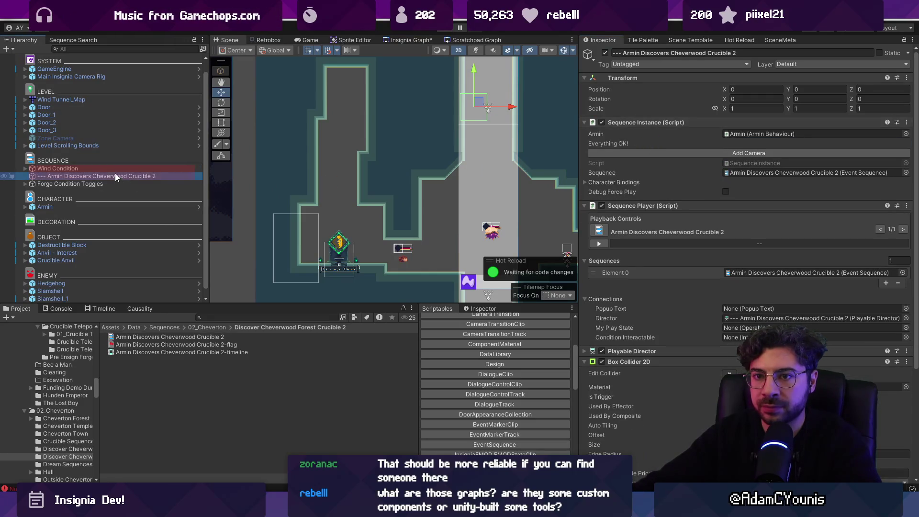
left_click(82, 169)
left_click(48, 176)
left_click(97, 304)
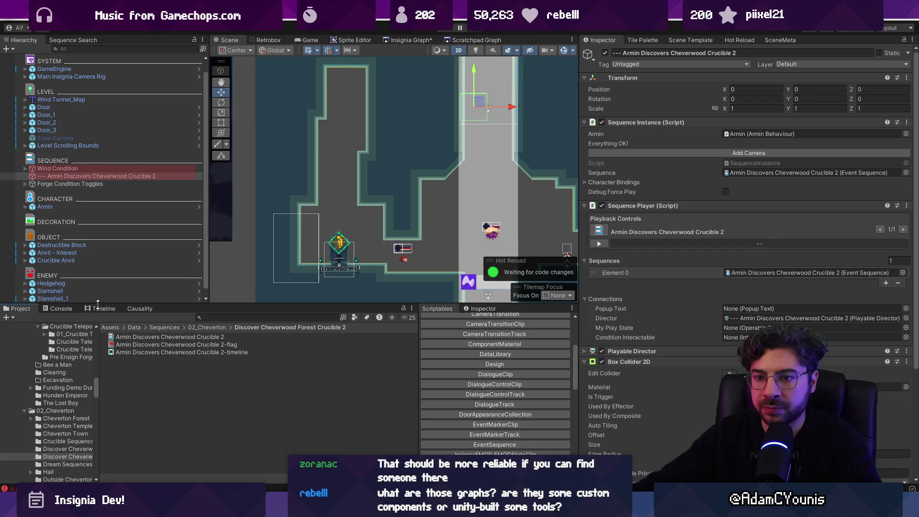
left_click(101, 308)
left_click(176, 352)
Add a Schedule Track with a schedule clip shortened to under a second.
right_click(174, 355)
left_click(88, 395)
right_click(88, 394)
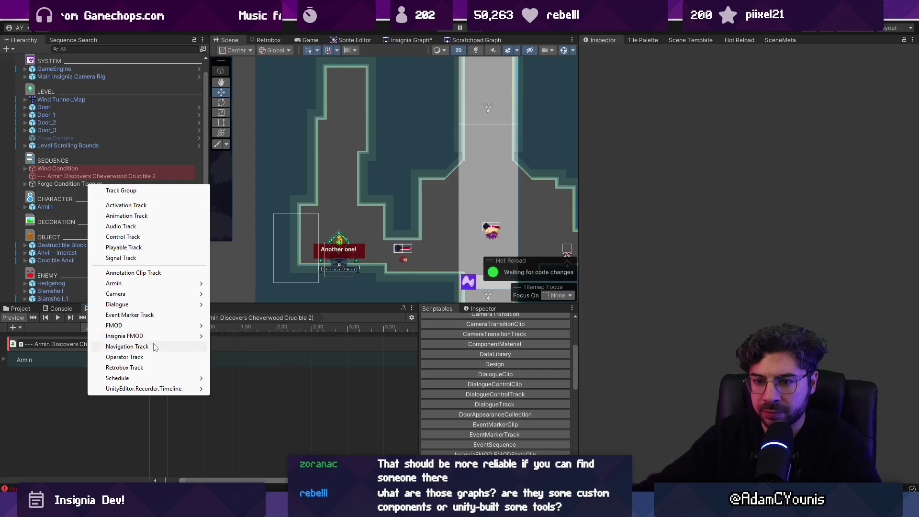
mouse_move(171, 379)
left_click(238, 379)
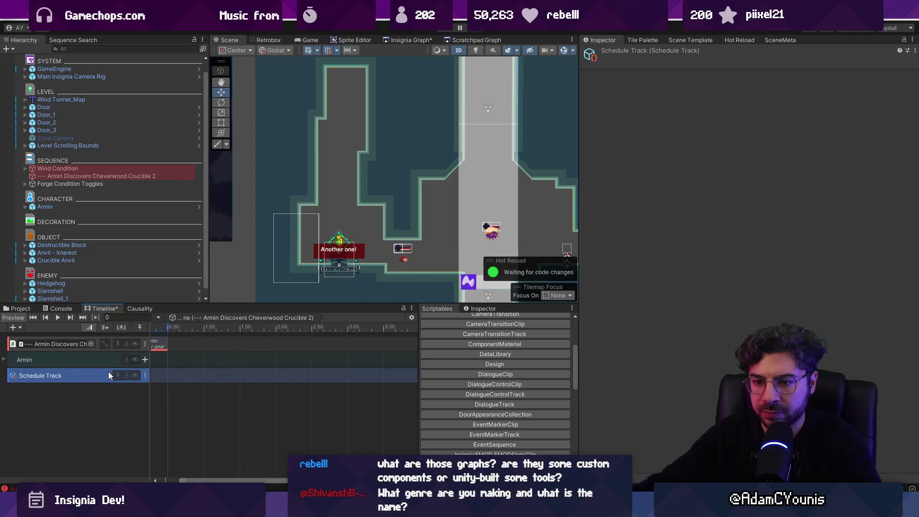
right_click(182, 378)
right_click(170, 372)
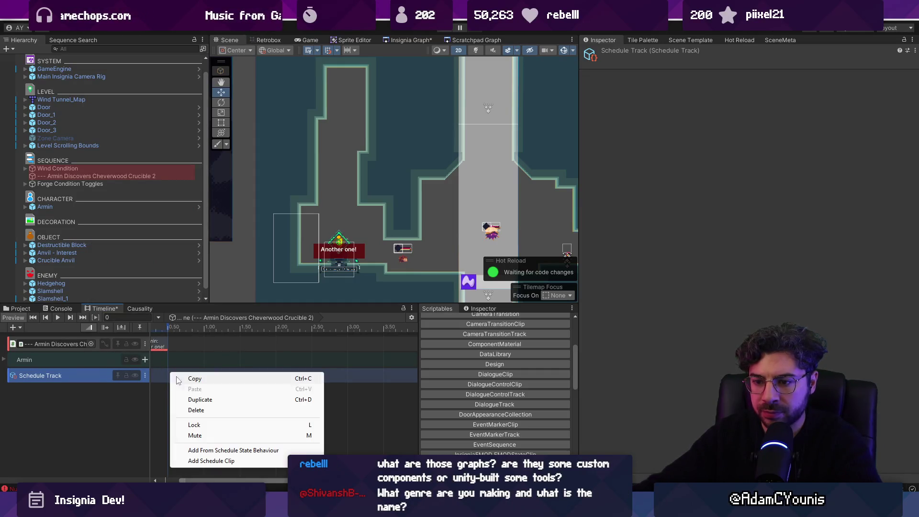
left_click(218, 461)
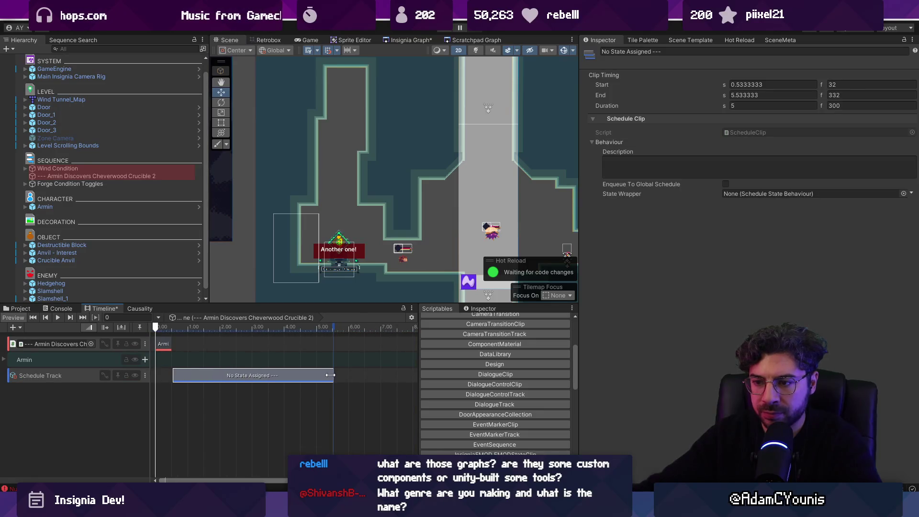
left_click_drag(330, 374, 200, 369)
scroll(108, 227, "down", 1)
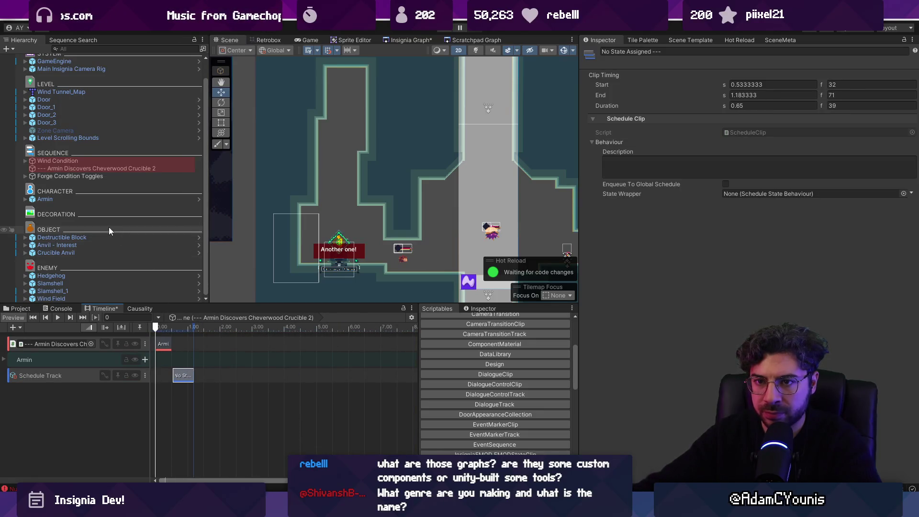
Assign Crucible Teleport Away Sequence - Default to the clip and start it at 0.5 s.
left_click(25, 253)
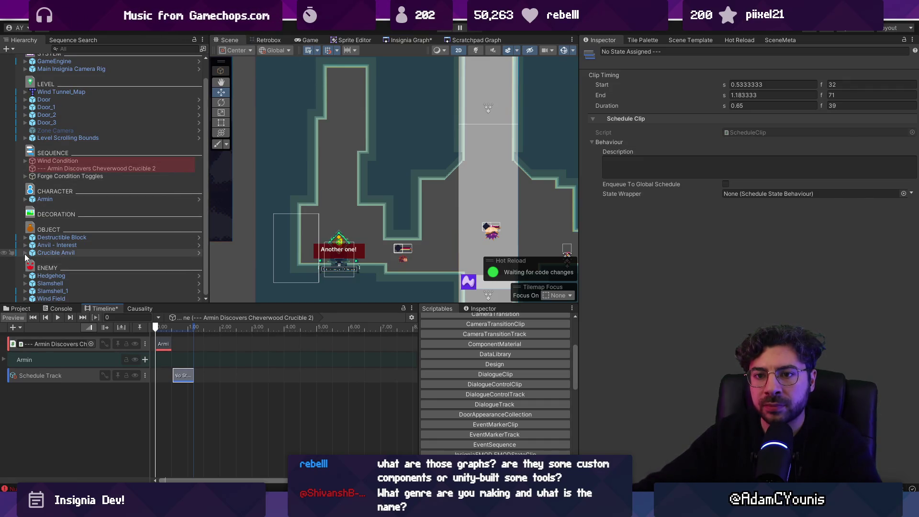
scroll(29, 253, "down", 5)
left_click_drag(103, 251, 737, 194)
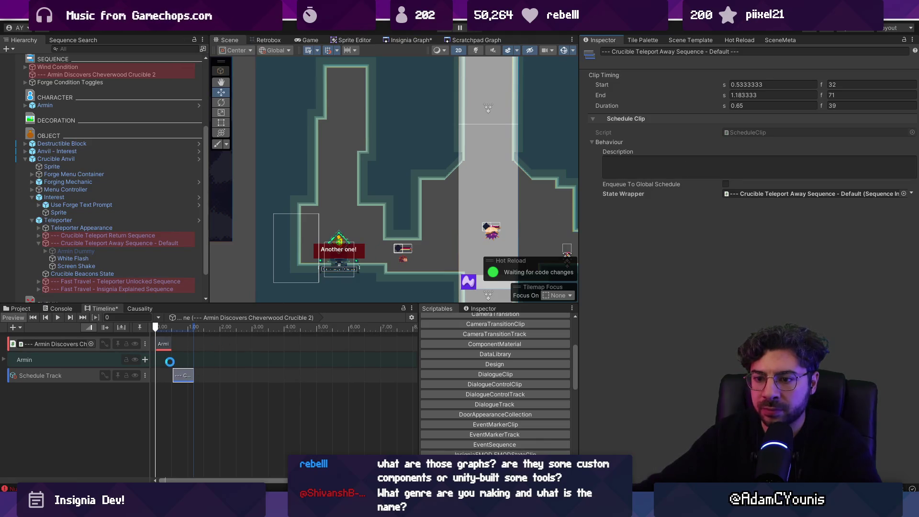
scroll(177, 356, "up", 10)
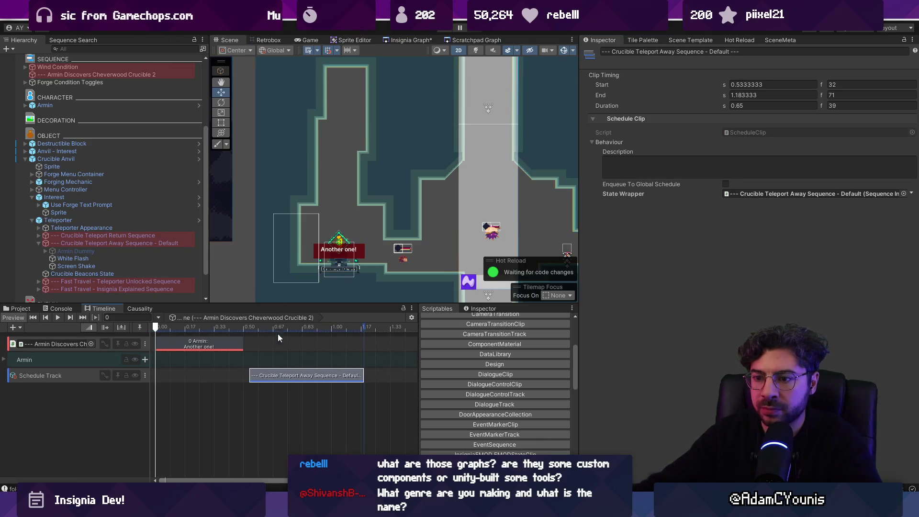
left_click_drag(299, 375, 293, 376)
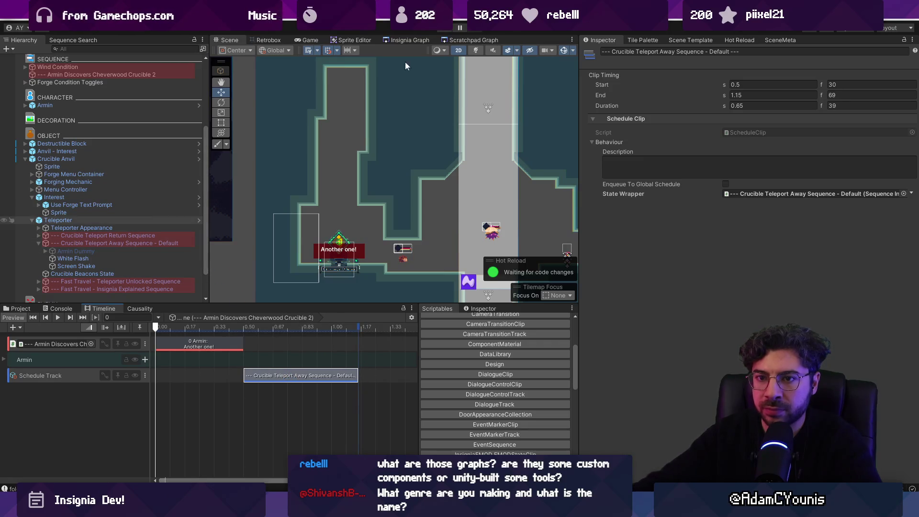
left_click(93, 75)
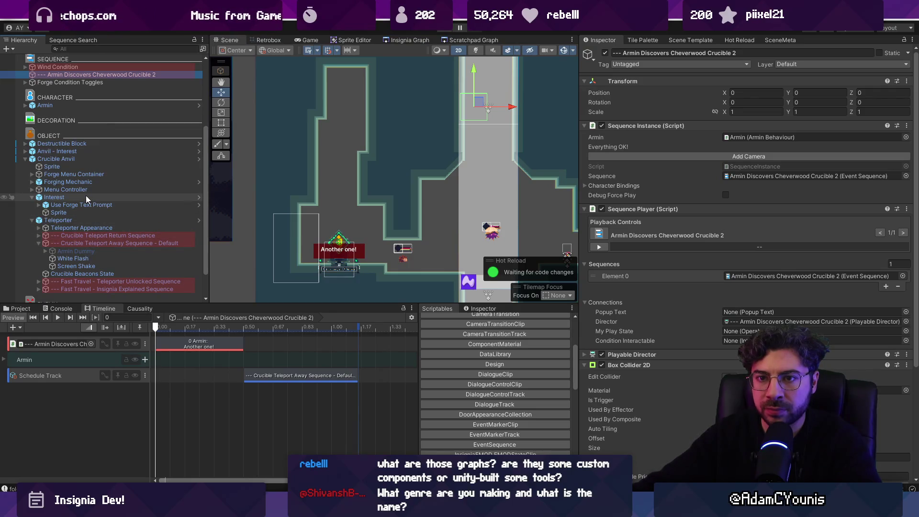
Assign Anvil - Interest as the sequence's Condition Interactable.
left_click(31, 197)
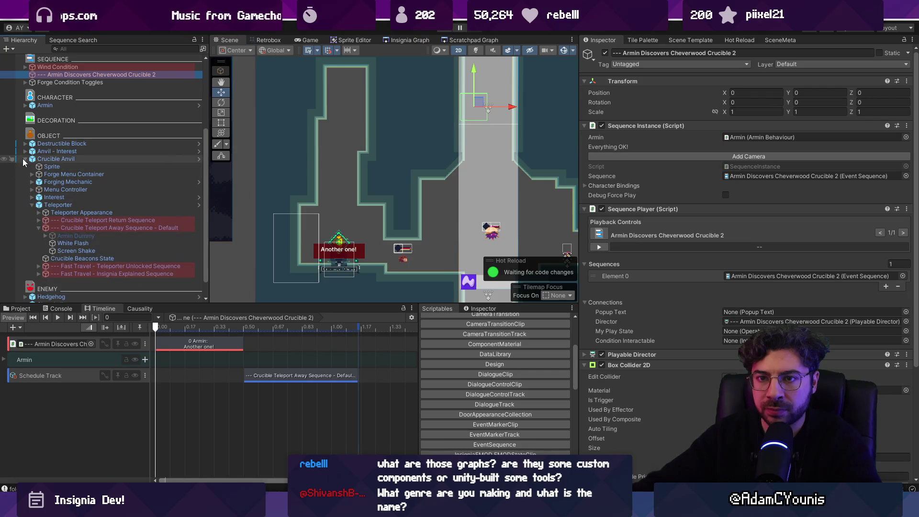
left_click(25, 159)
mouse_move(72, 245)
left_mouse_down()
mouse_move(728, 206)
mouse_move(737, 197)
left_mouse_up()
scroll(765, 340, "down", 5)
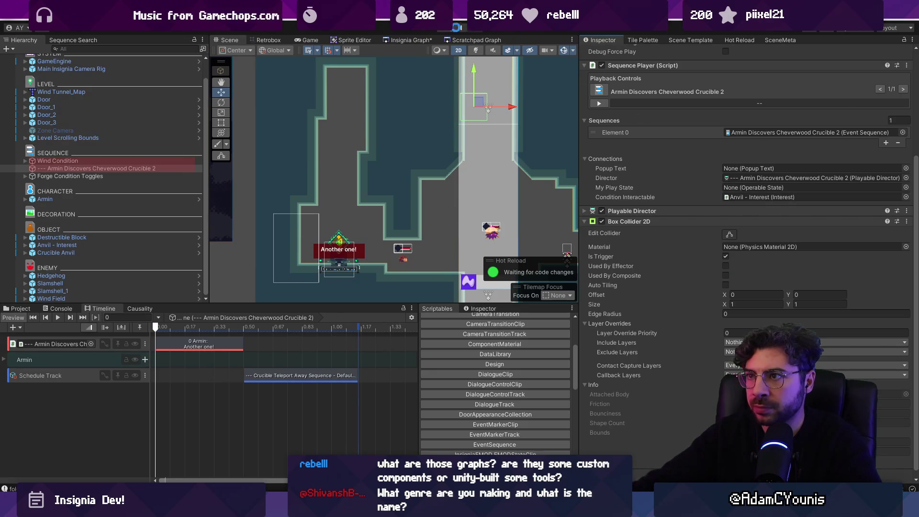
Playtest the sequence, stop the game, and check the logged errors.
left_click(446, 29)
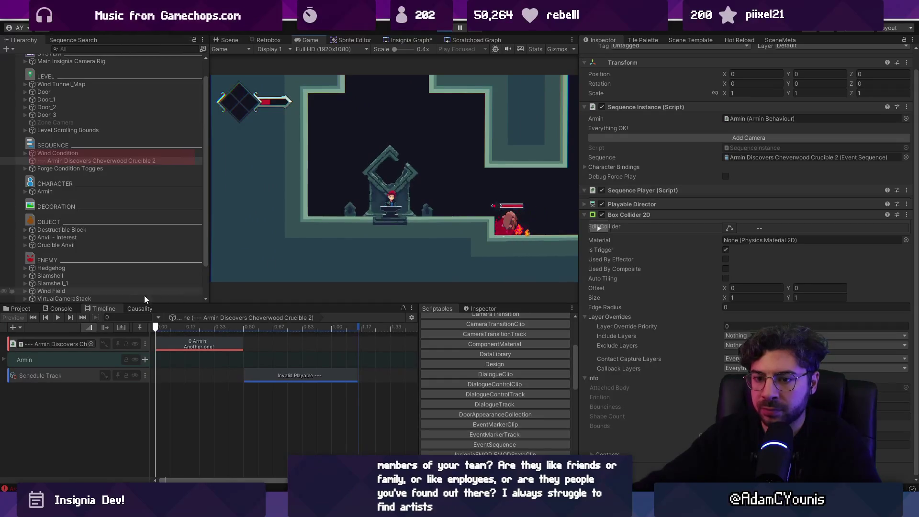
left_click(435, 31)
left_click(69, 310)
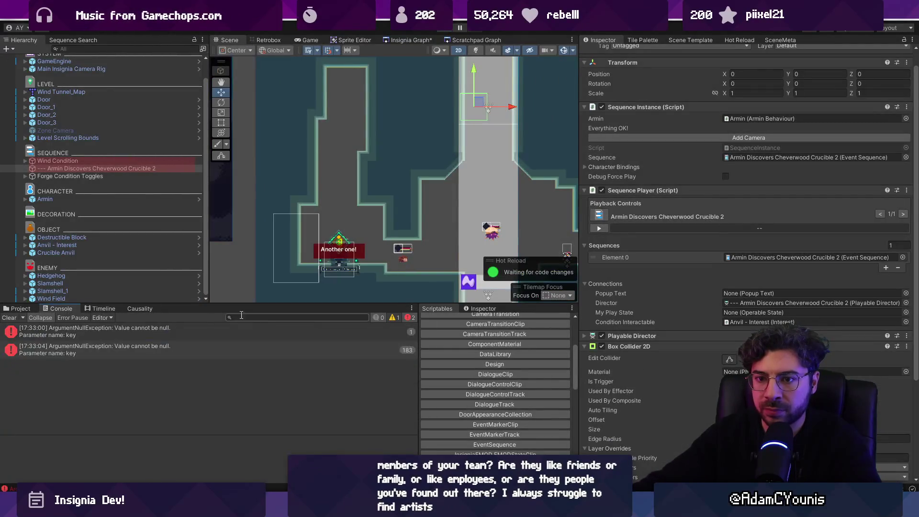
Inspect the DataLibrary asset, then view the Teleporter NullReferenceException stack trace in the Console.
left_click(18, 308)
left_click(250, 318)
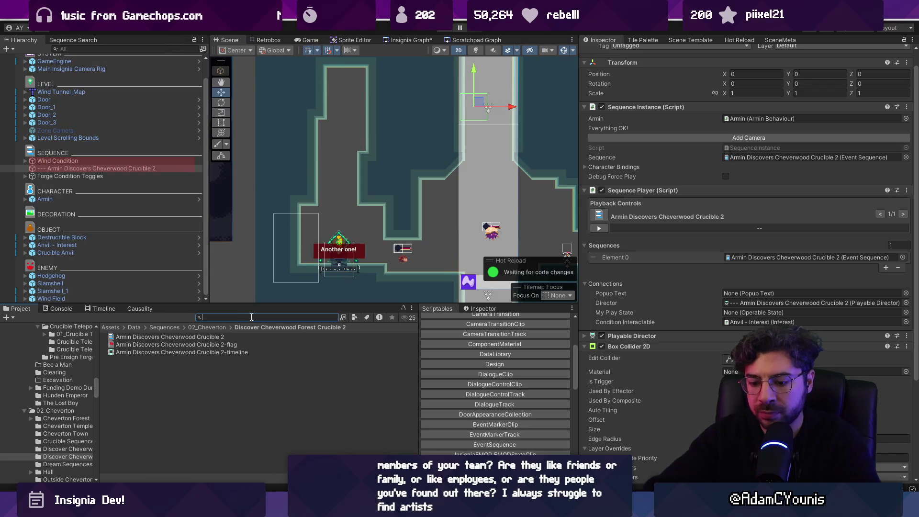
type("libraryu")
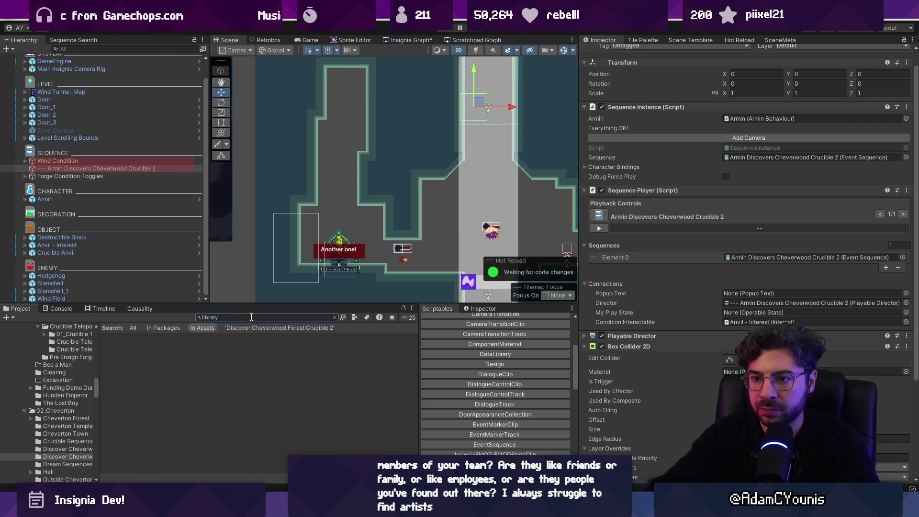
left_click(145, 354)
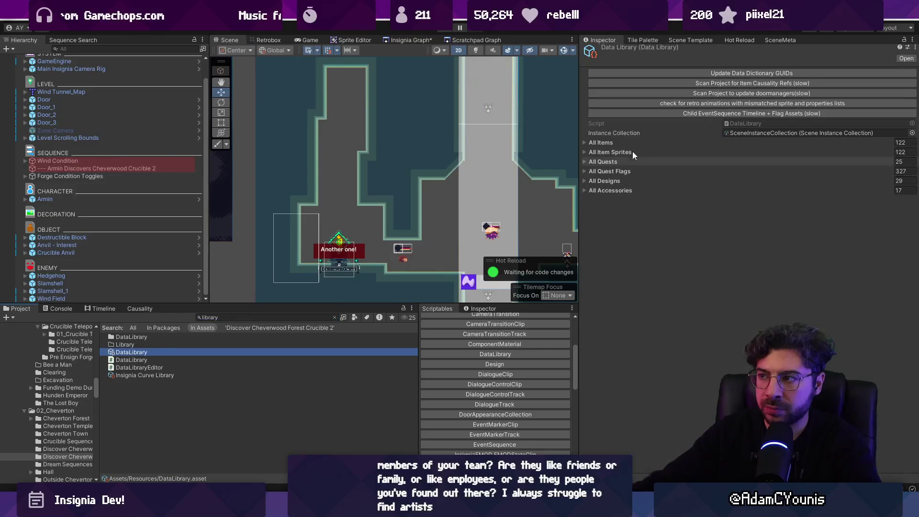
left_click(697, 73)
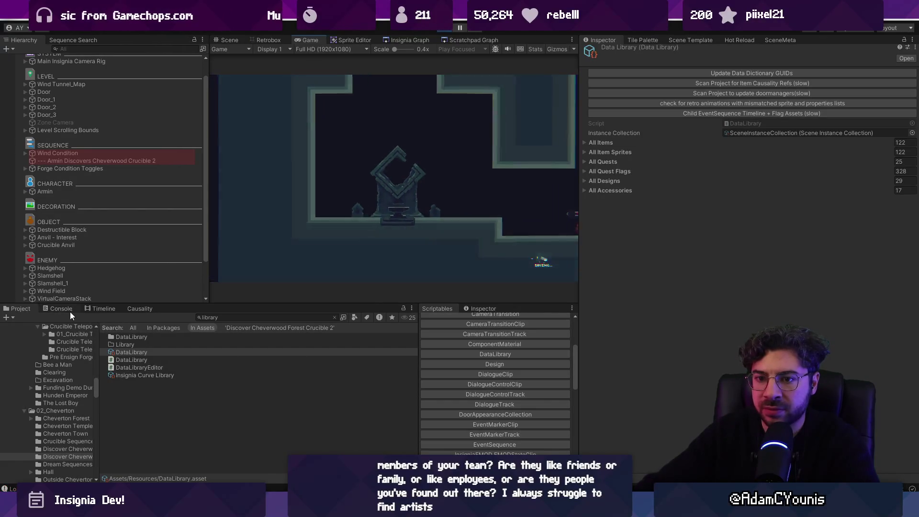
left_click(67, 309)
left_click(97, 353)
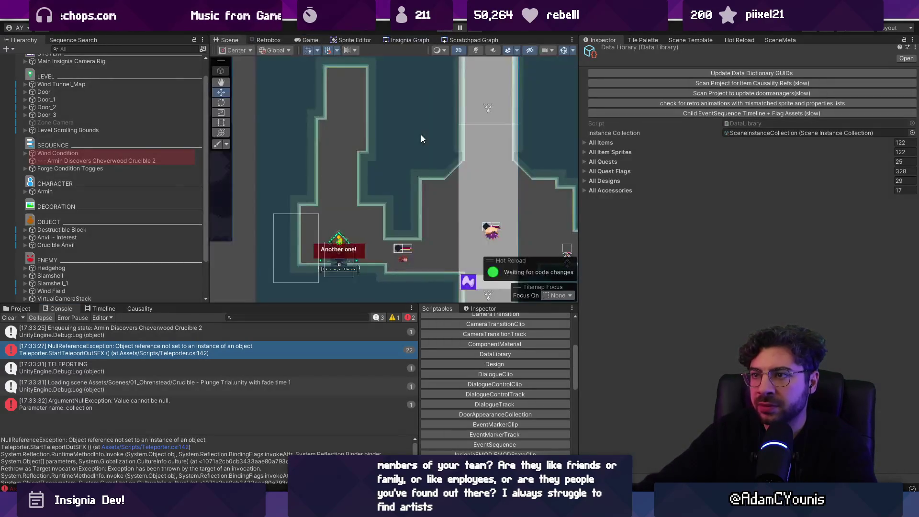
Replay from the Insignia Graph, then open Teleporter.cs line 142 and highlight teleportOutSFXInstance.
left_click(396, 41)
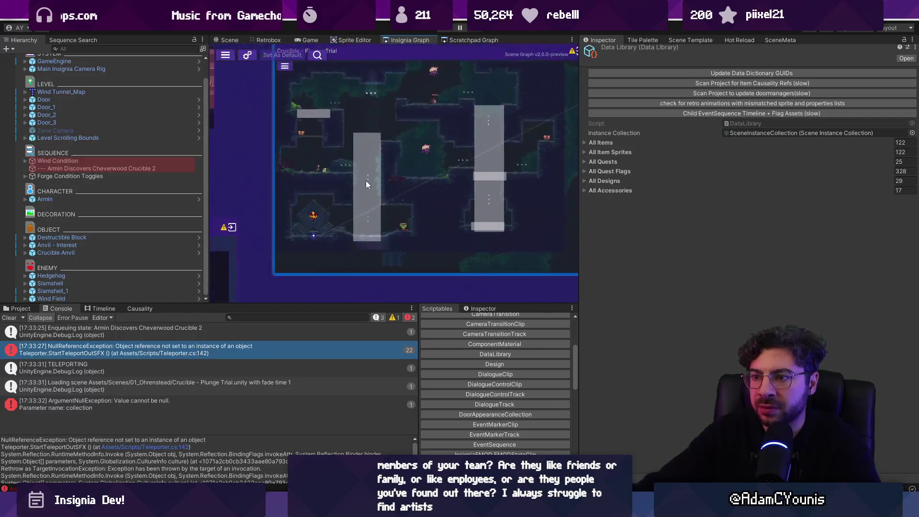
scroll(426, 191, "down", 5)
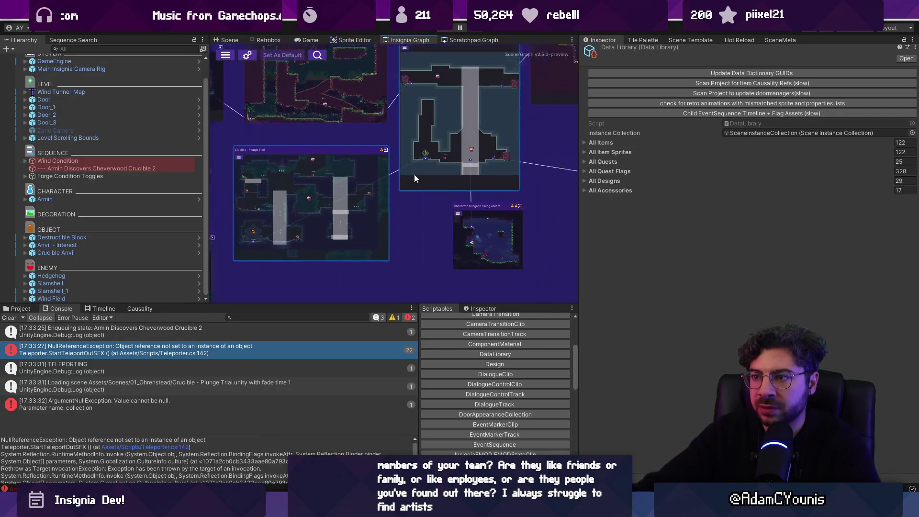
left_click(452, 28)
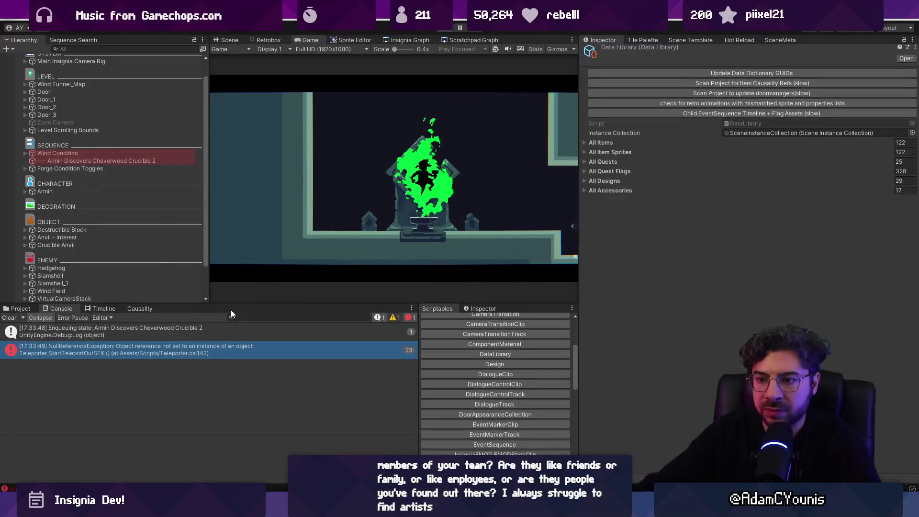
left_click(215, 351)
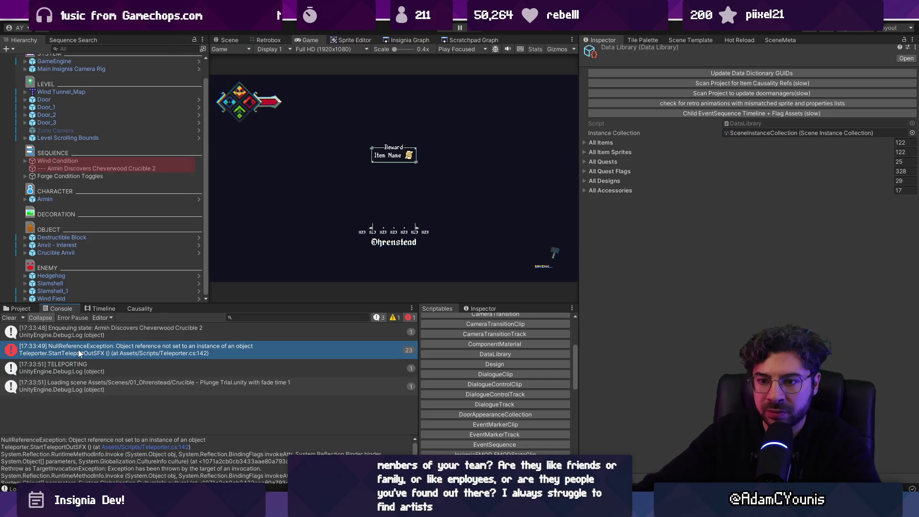
left_click(149, 447)
left_click(338, 272)
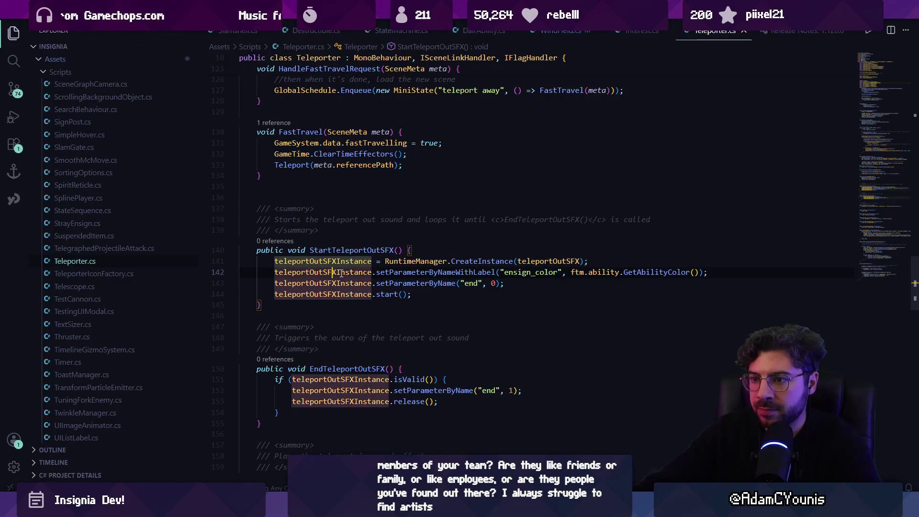
Check the setParameterByNameWithLabel call in StartTeleportOutSFX, then go back to Unity.
left_click(376, 272)
mouse_move(333, 510)
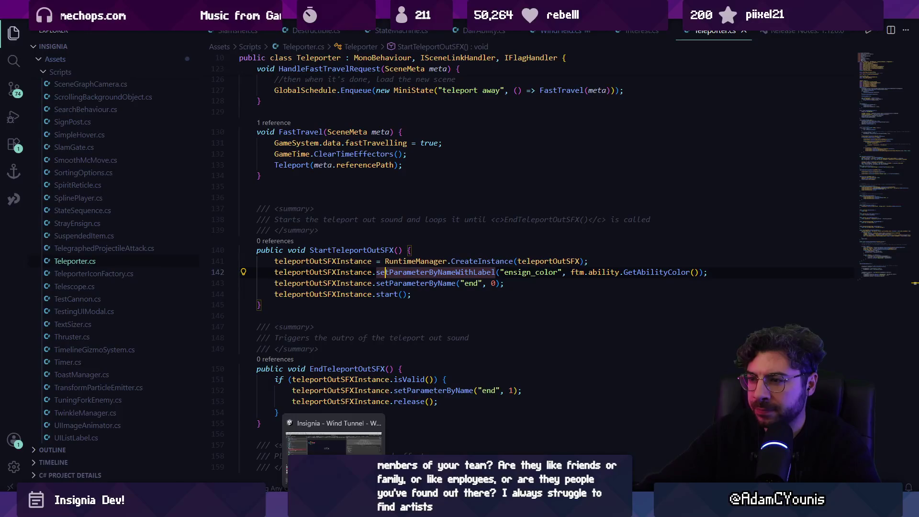
left_click(334, 443)
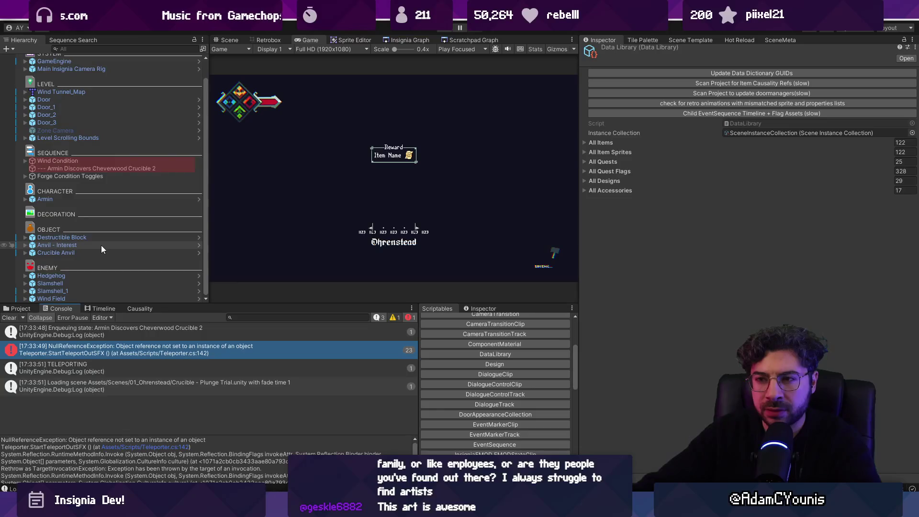
Find the Fast Travel Menu with a 'fast' Hierarchy search and open its prefab in isolation.
left_click(225, 40)
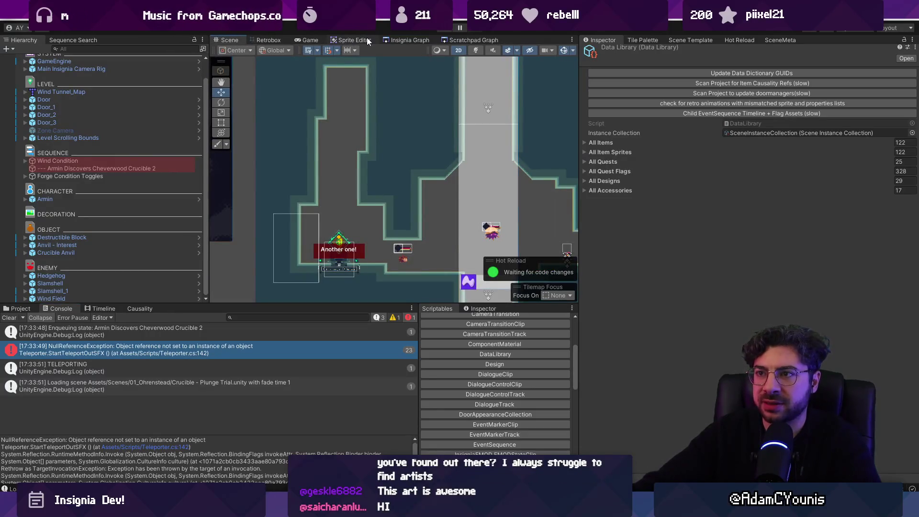
left_click(100, 49)
type("fast")
left_click(83, 81)
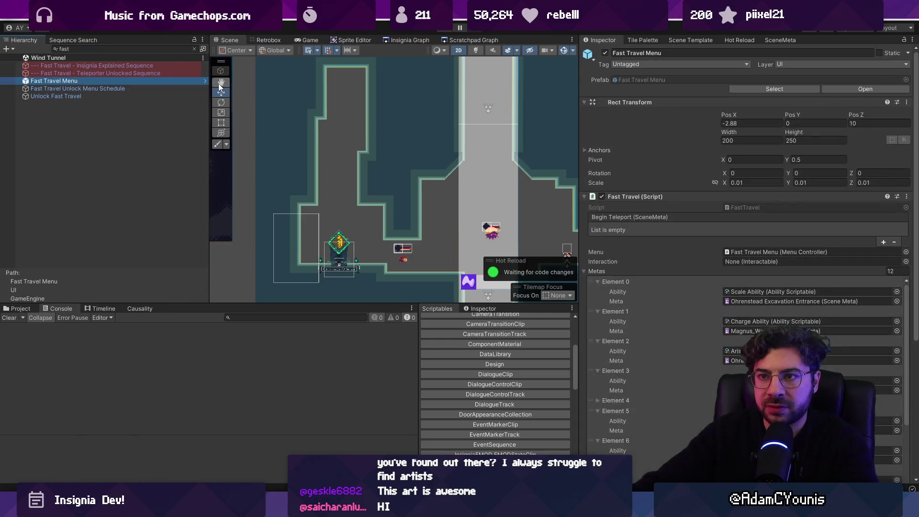
left_click(204, 81)
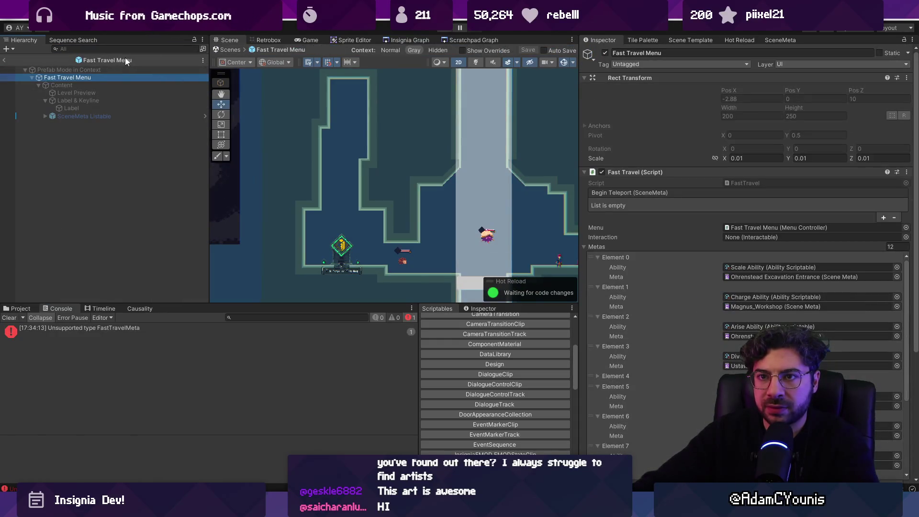
left_click(17, 308)
double_click(129, 404)
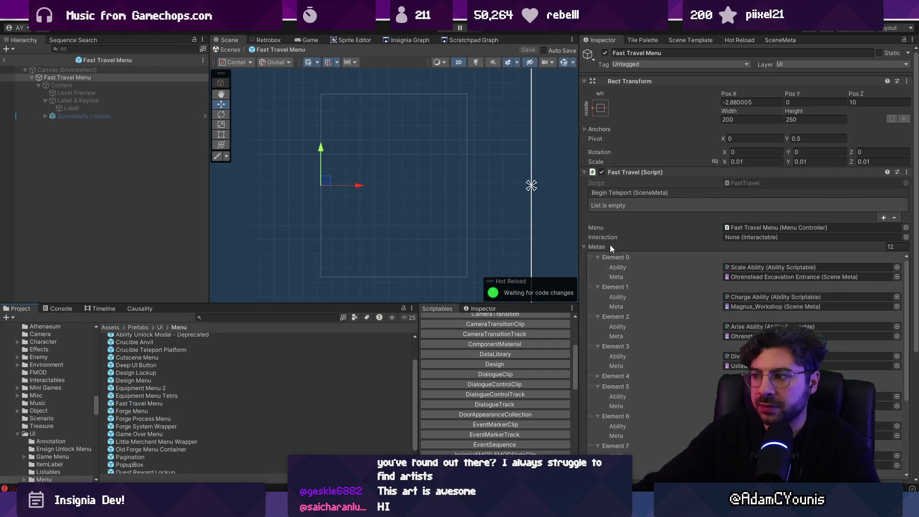
scroll(713, 271, "down", 3)
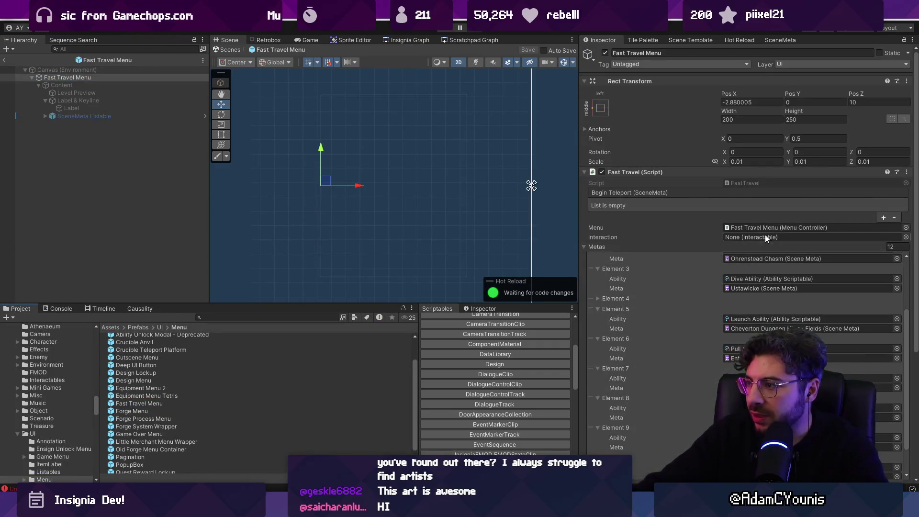
scroll(766, 261, "up", 3)
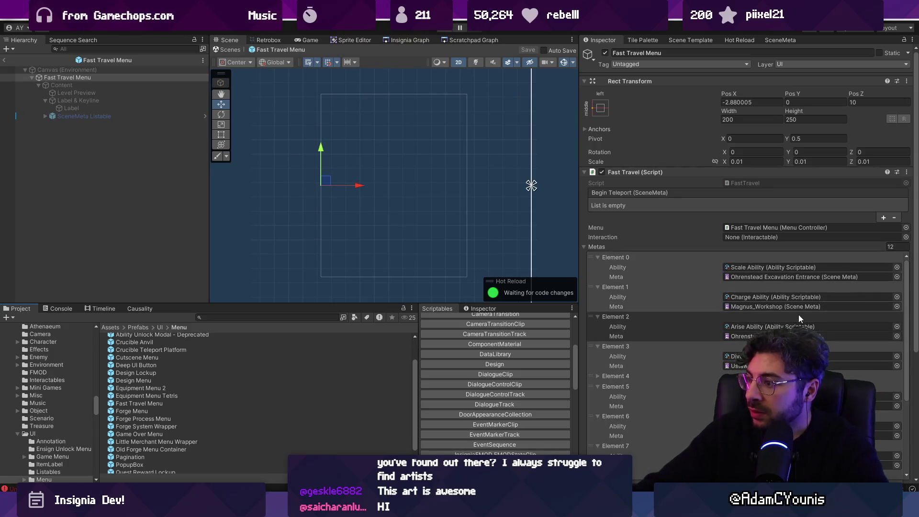
scroll(789, 312, "down", 2)
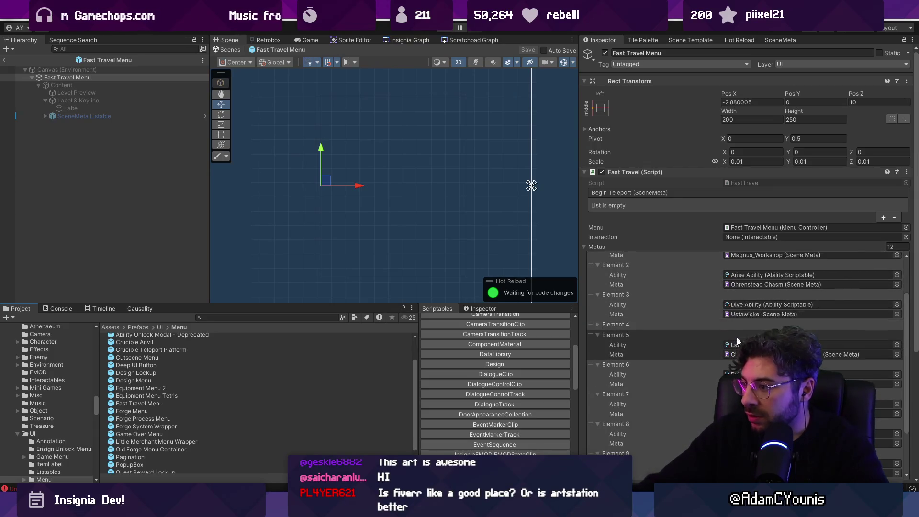
scroll(737, 341, "down", 5)
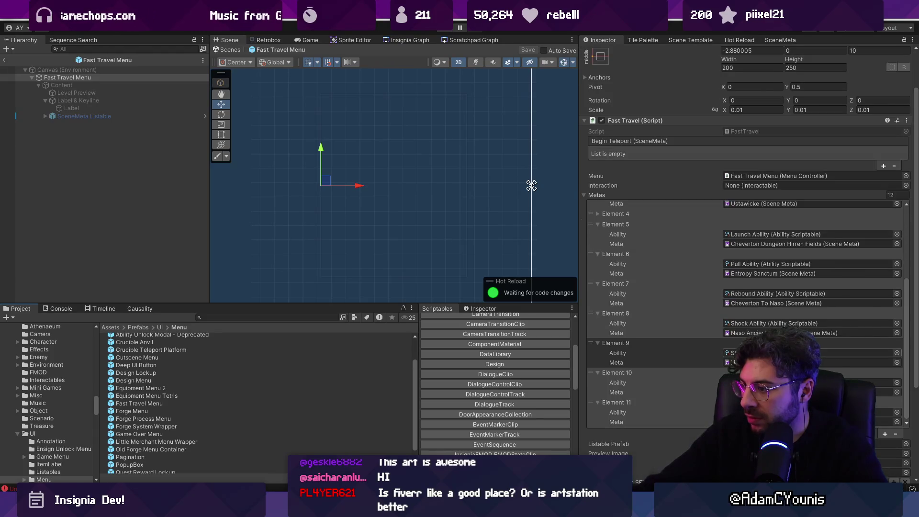
scroll(910, 367, "down", 1)
mouse_move(909, 366)
left_mouse_down()
mouse_move(910, 277)
mouse_move(893, 386)
left_mouse_up()
Add Metas Element 12 with Meteor Ability and the Wind Tunnel scene.
left_click(885, 408)
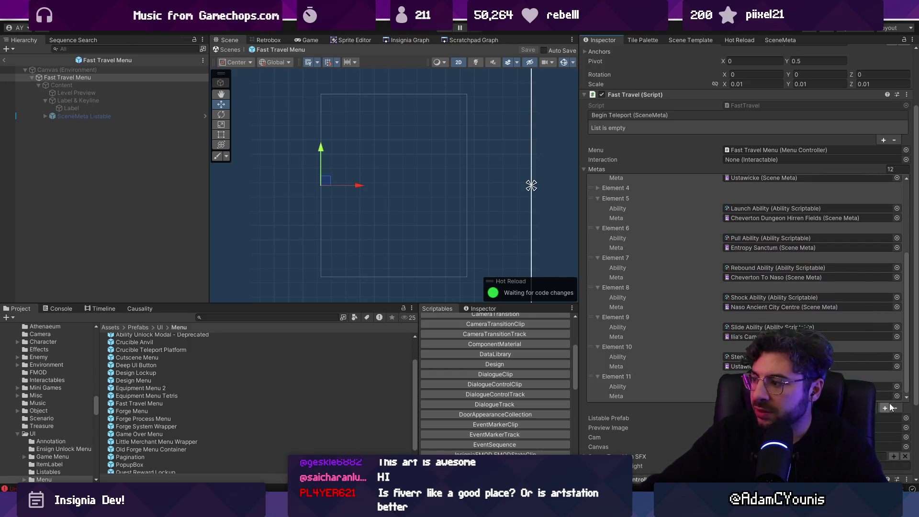
scroll(884, 383, "down", 2)
scroll(883, 339, "down", 1)
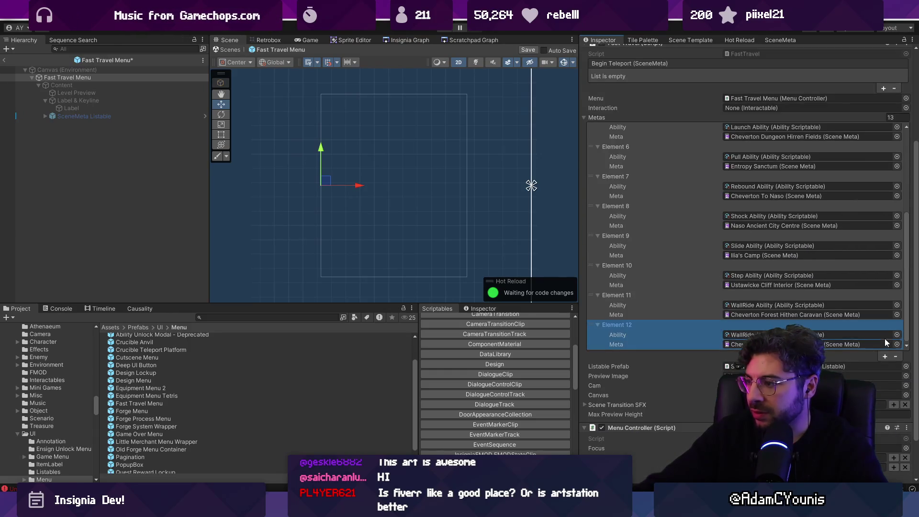
left_click(896, 335)
type("meteor")
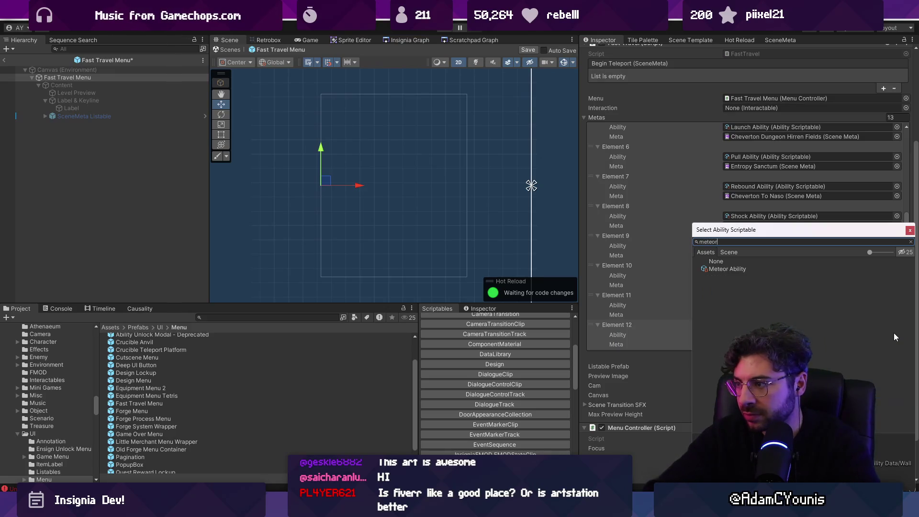
key("Return")
left_click(896, 345)
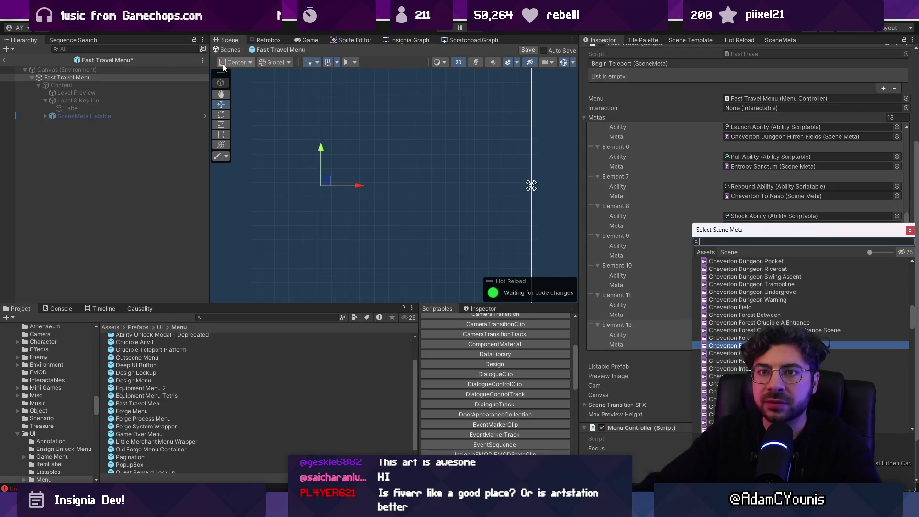
type("wind tun")
key("Down")
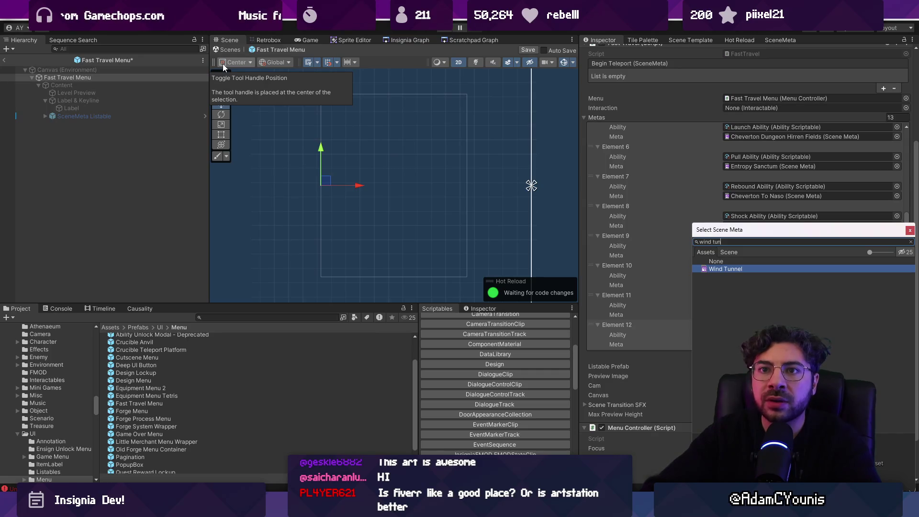
key("Return")
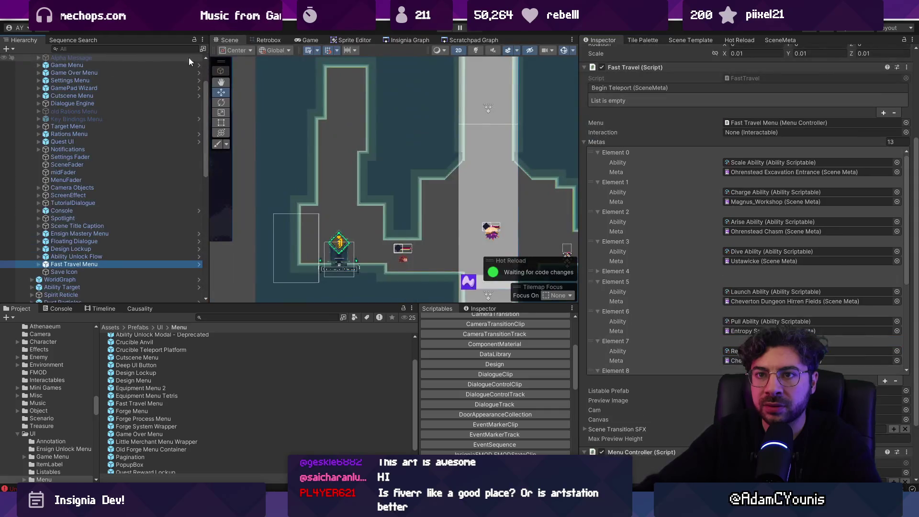
Play the game, select the ArgumentNullException in the Console, and open GlobalAudio.cs line 333.
left_click(443, 32)
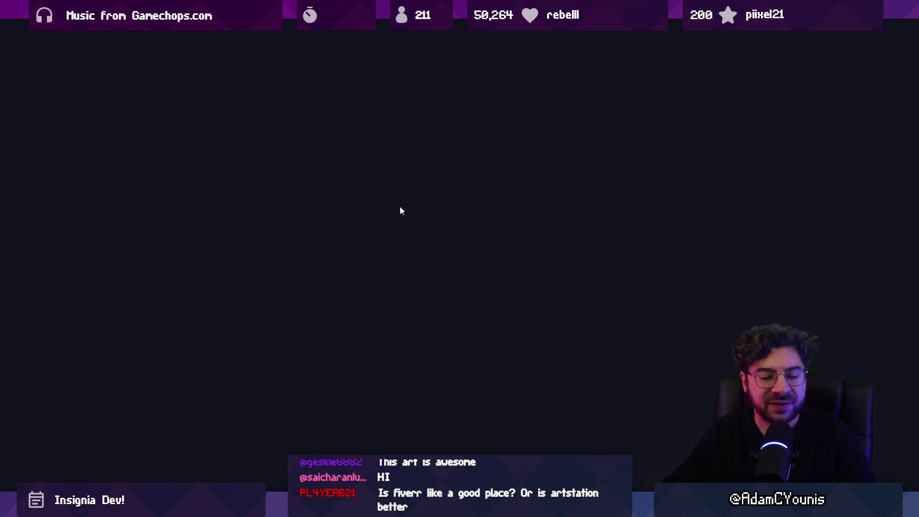
key("ctrl+p")
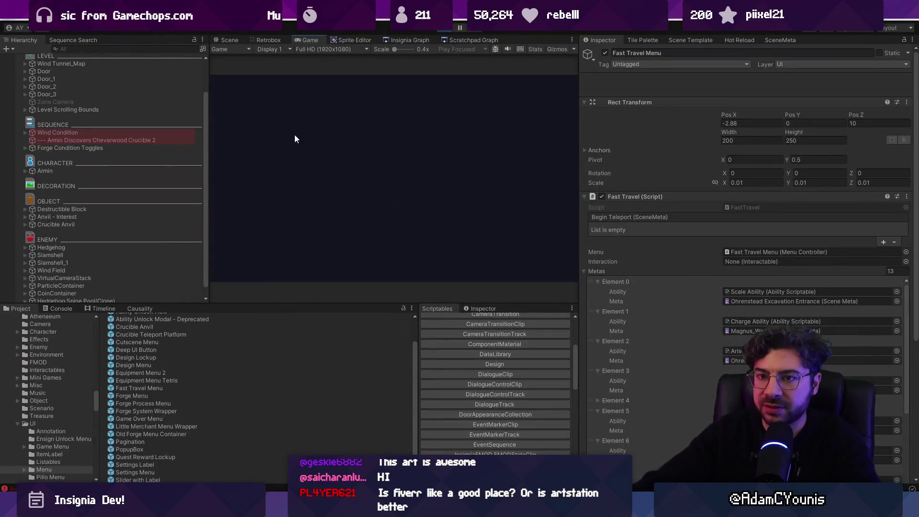
left_click(60, 308)
left_click(91, 386)
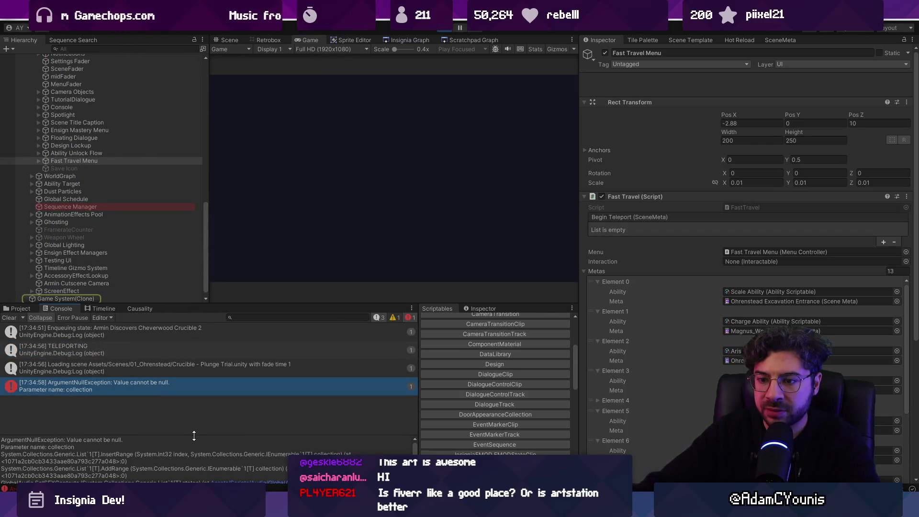
left_click_drag(194, 435, 190, 392)
left_click(244, 439)
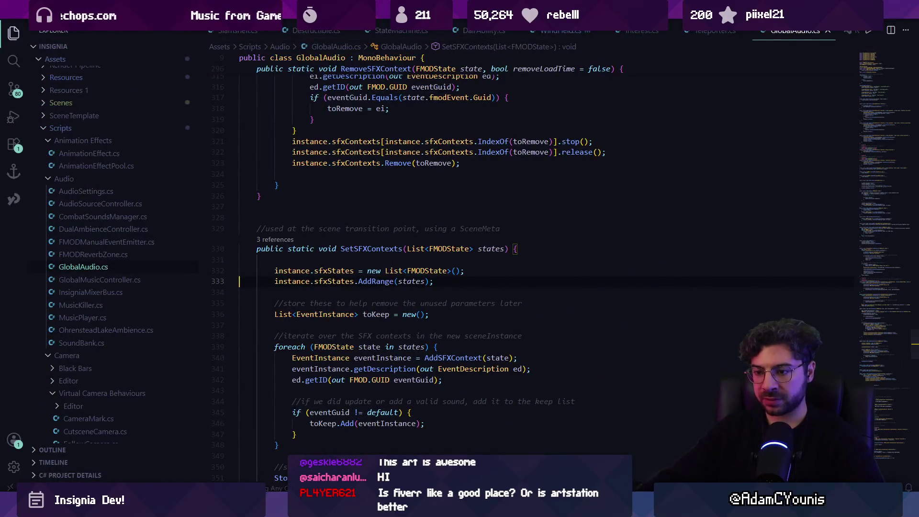
Stop the game and start playing directly in the Crucible - Plunge Trial room from Insignia Graph.
key("alt+Tab")
left_click(444, 30)
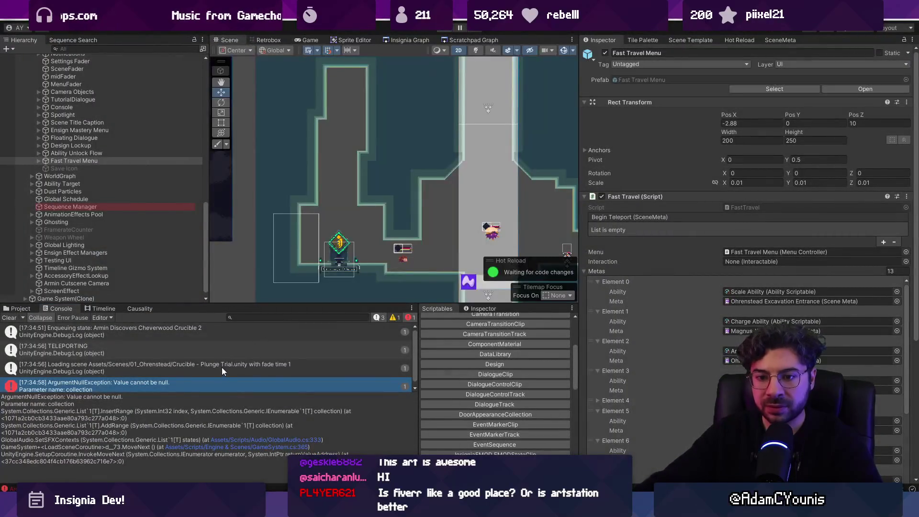
left_click(387, 38)
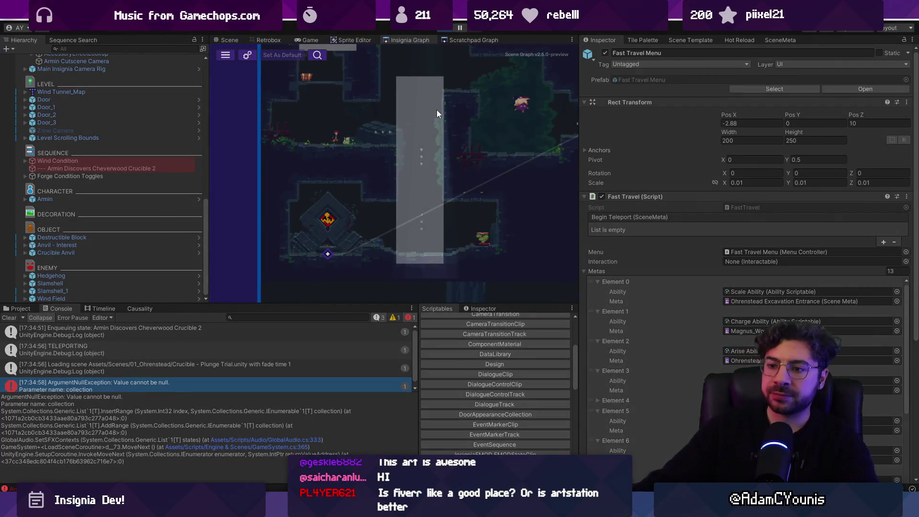
double_click(436, 110)
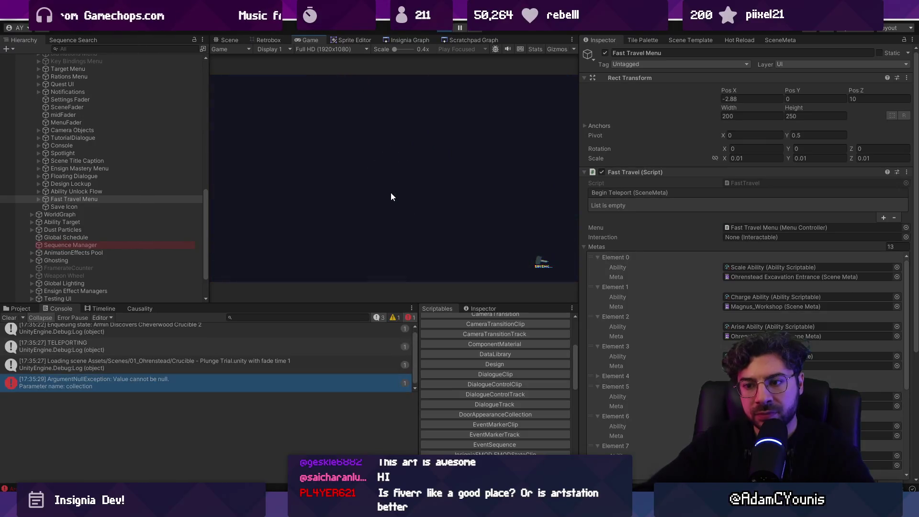
Review the scene-loading log entries and reselect the ArgumentNullException stack trace.
left_click(220, 364)
left_click(218, 382)
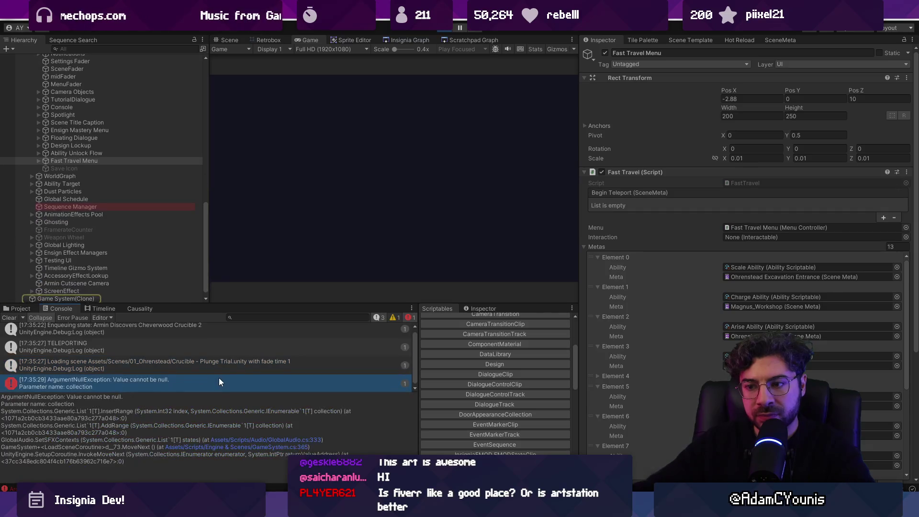
scroll(113, 67, "up", 10)
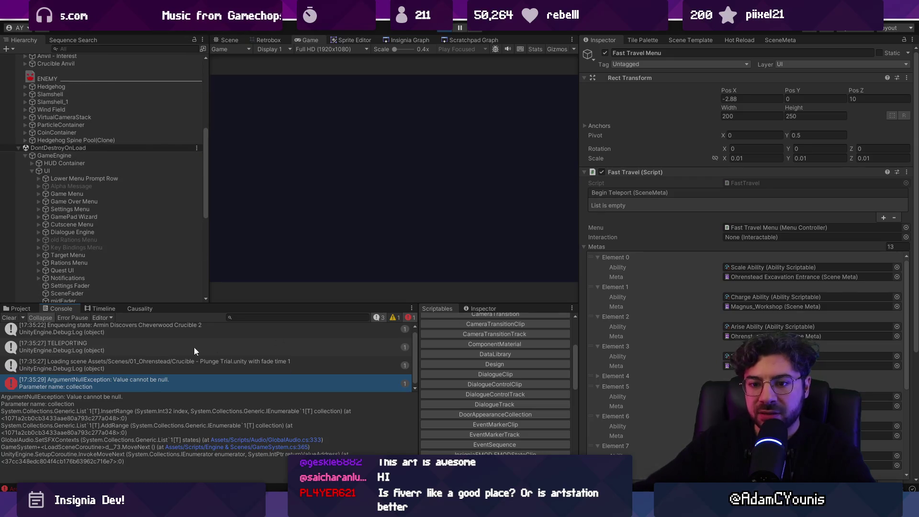
left_click(88, 361)
left_click(165, 378)
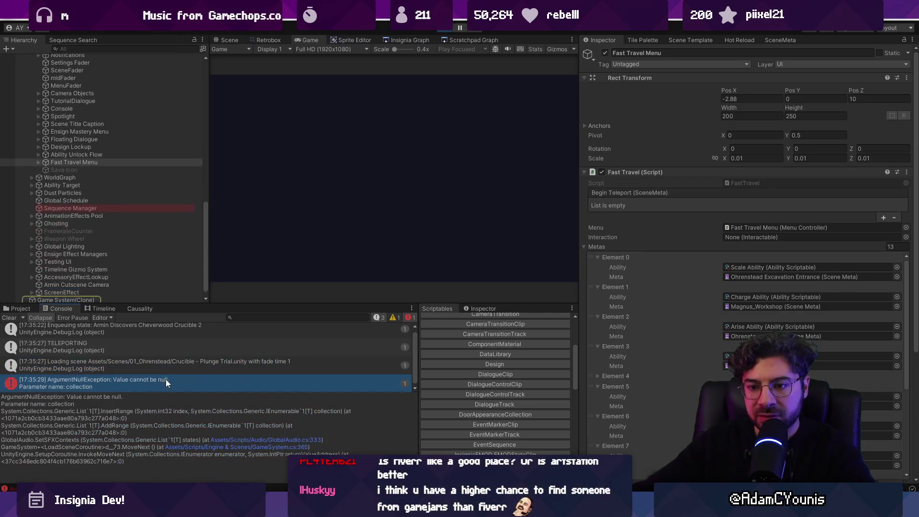
Inspect sfxStates and the instance definition on GlobalAudio.cs line 333.
left_click(244, 440)
left_click(357, 272)
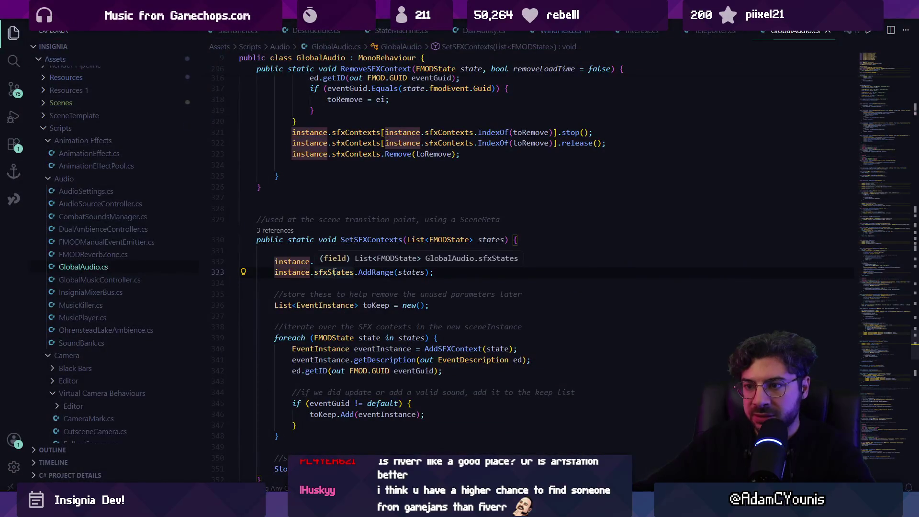
left_click(306, 272)
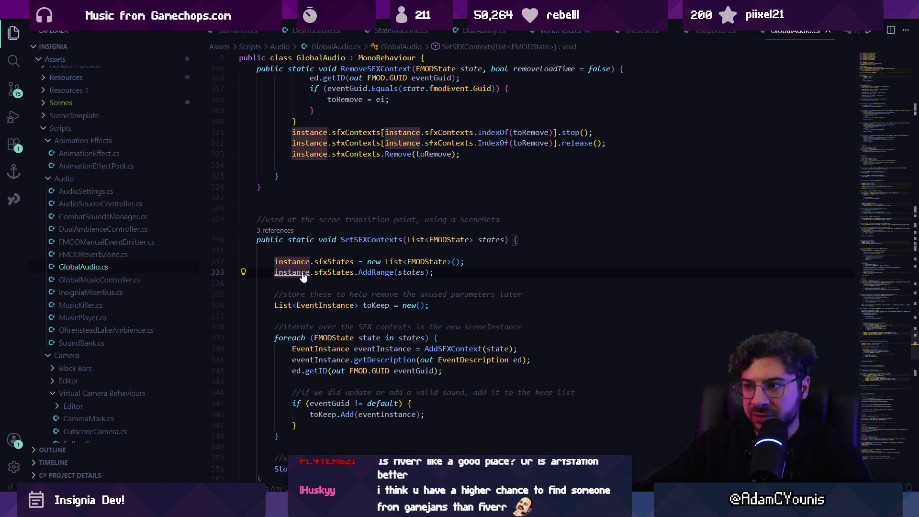
left_click(303, 275, "ctrl")
key("alt+Left")
mouse_move(333, 508)
left_click(333, 441)
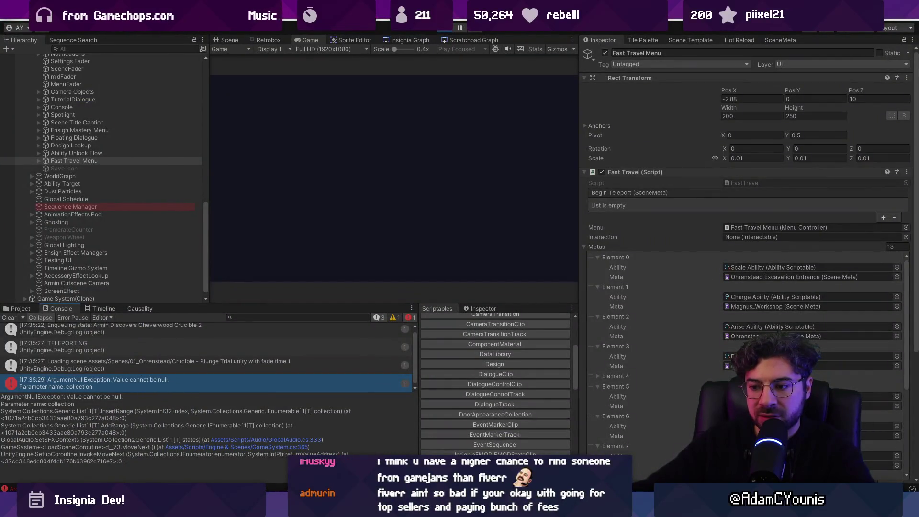
List the SetSFXContexts references, revealing the two GameSystem.cs callers.
left_click(233, 440)
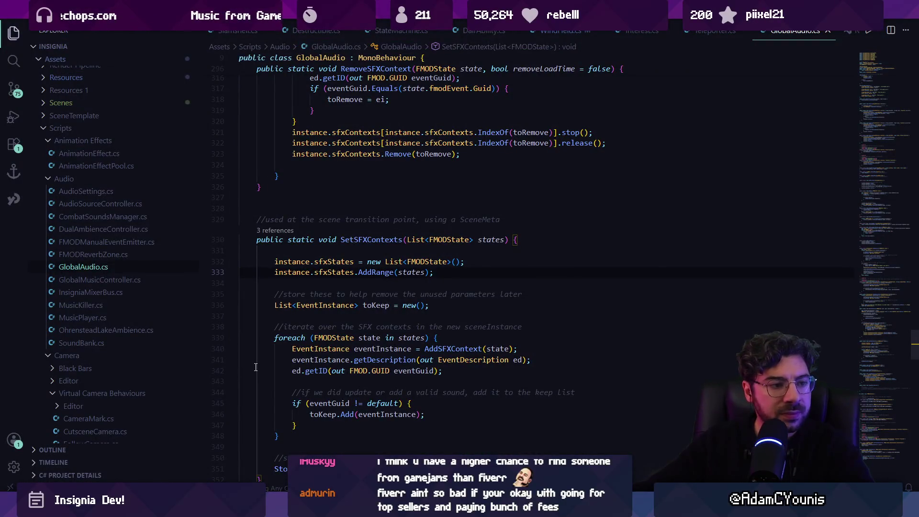
left_click(412, 272)
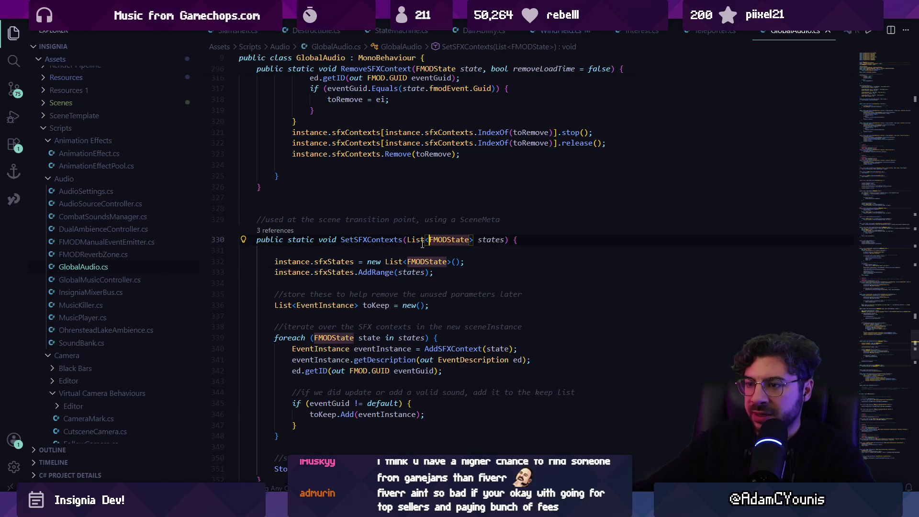
left_click(268, 230)
left_click(550, 284)
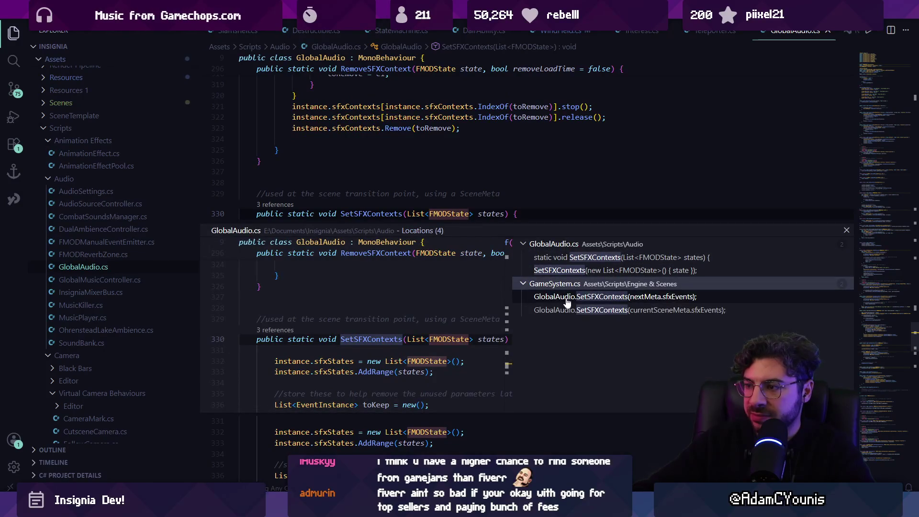
key("alt+Tab")
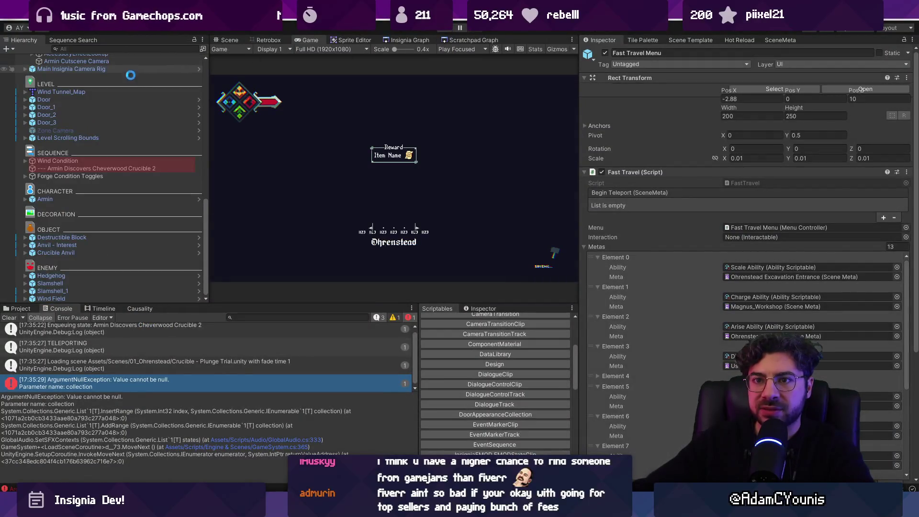
Open the Crucible - Plunge Trial scene from the Insignia scene graph.
left_click(25, 79)
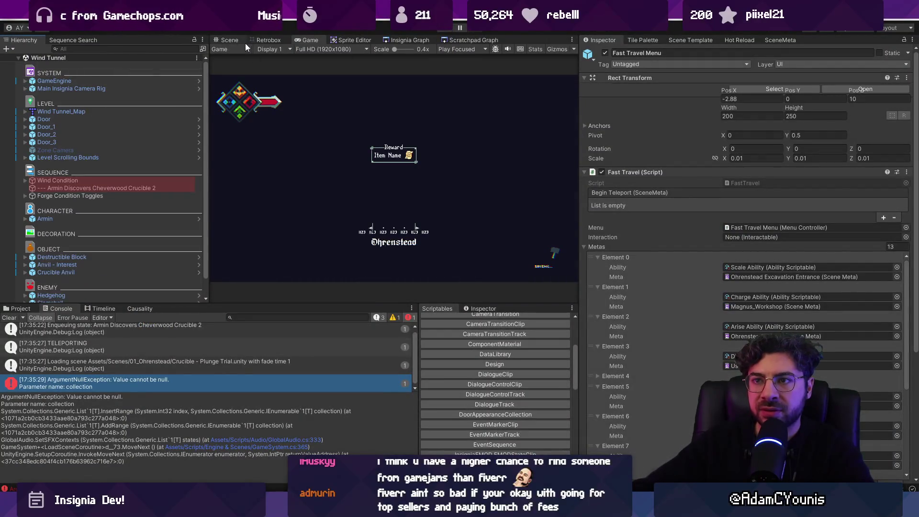
left_click(234, 41)
left_click(354, 40)
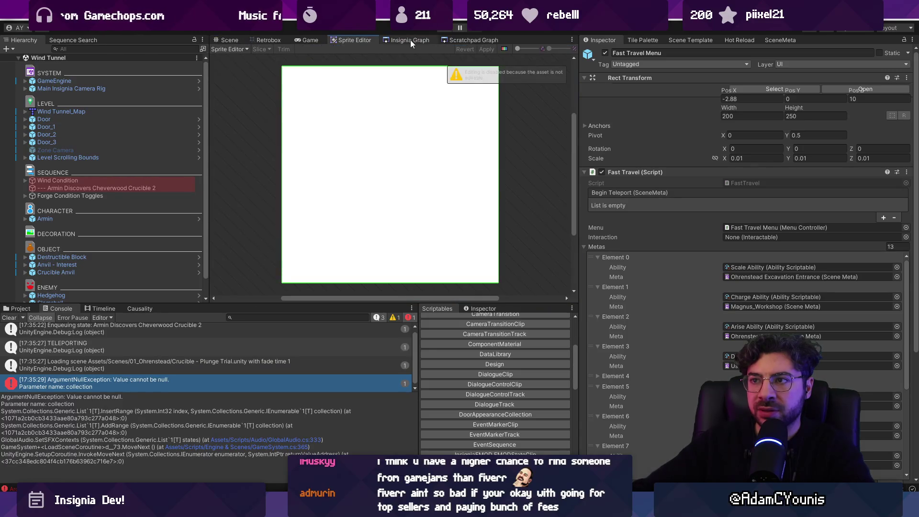
left_click(429, 41)
left_click(457, 40)
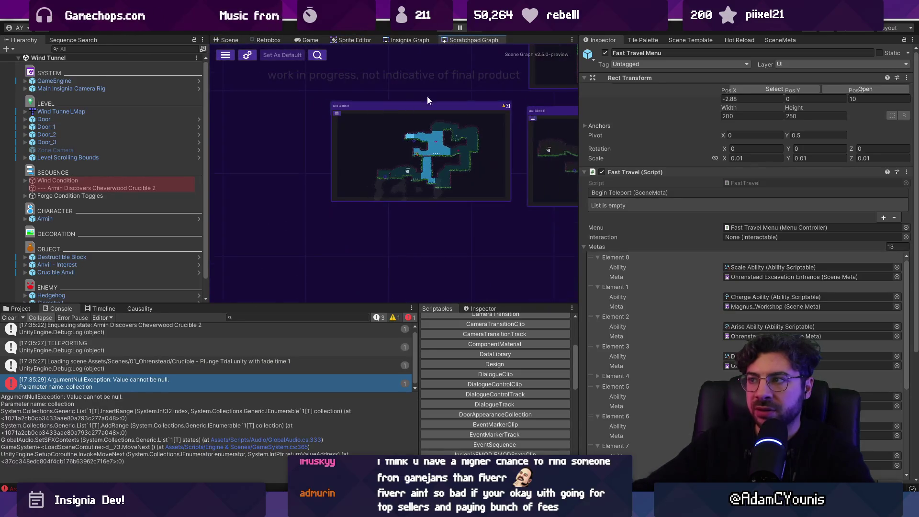
left_click(780, 40)
scroll(449, 151, "down", 1)
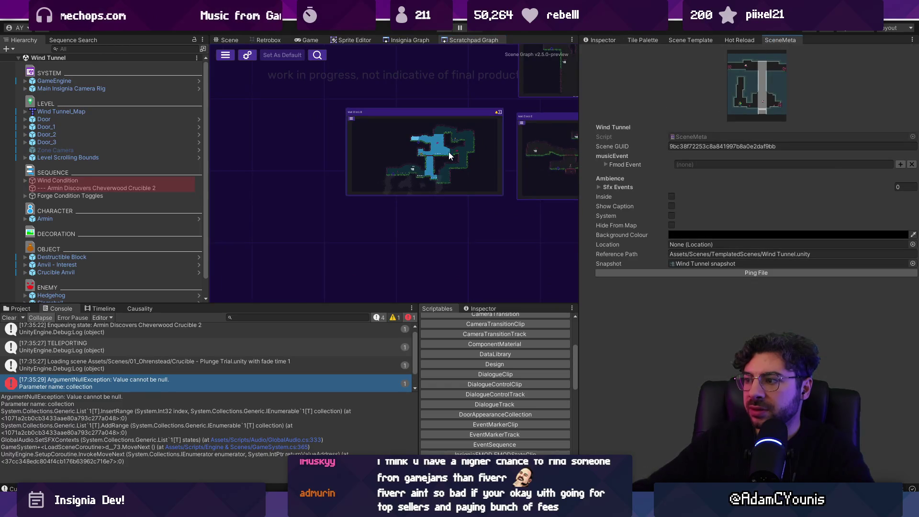
left_click(410, 39)
scroll(404, 152, "down", 3)
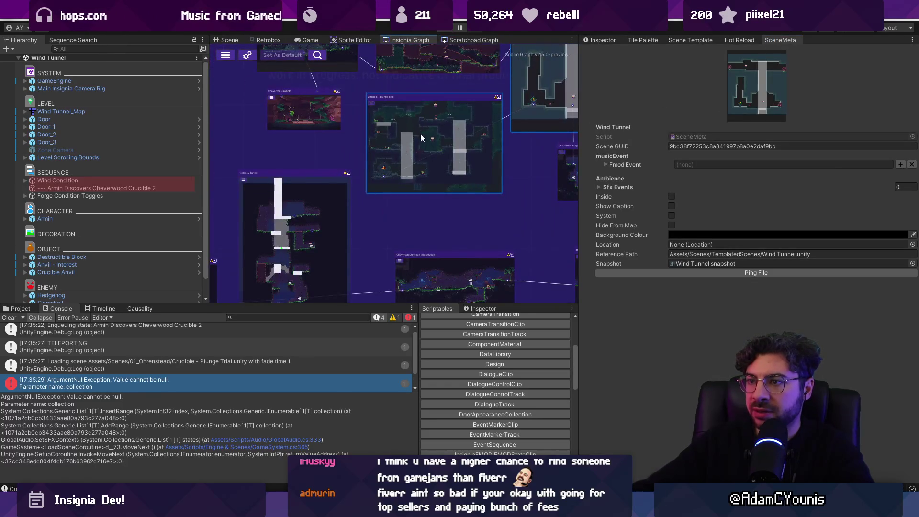
double_click(414, 116)
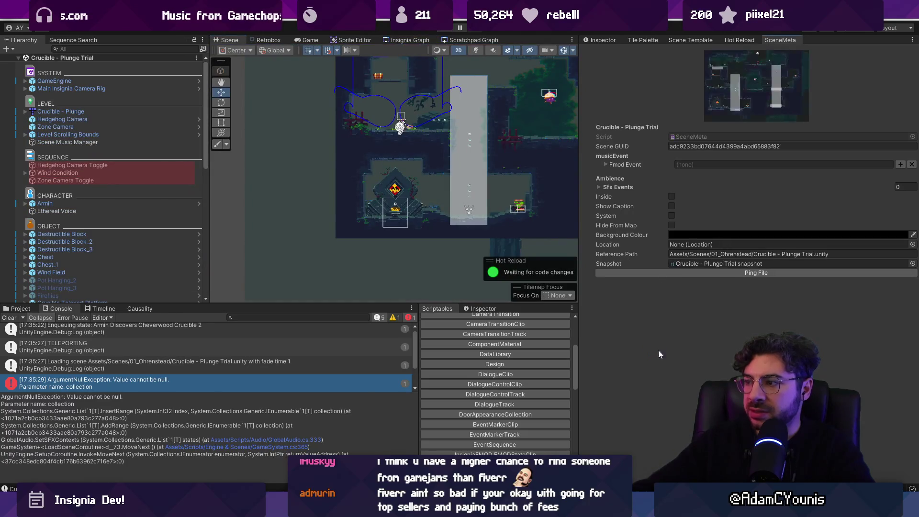
Add a Sfx Events entry and browse the FMOD events matching 'cru'.
left_click(622, 188)
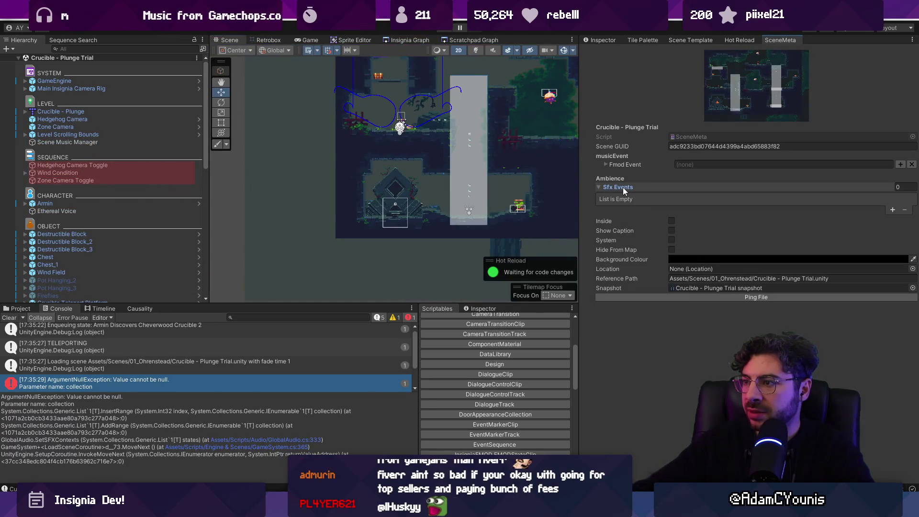
left_click(892, 210)
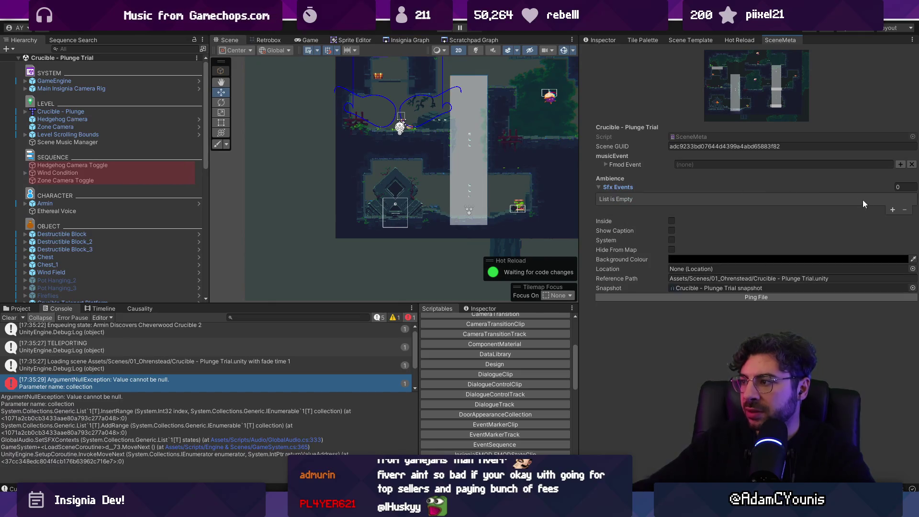
left_click(806, 208)
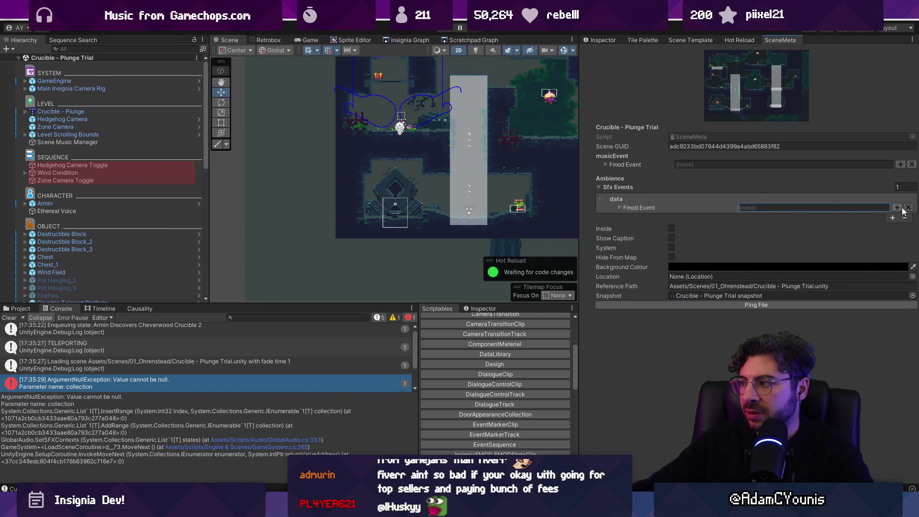
left_click(897, 208)
type("cru")
key("Down")
key("Down")
key("Down")
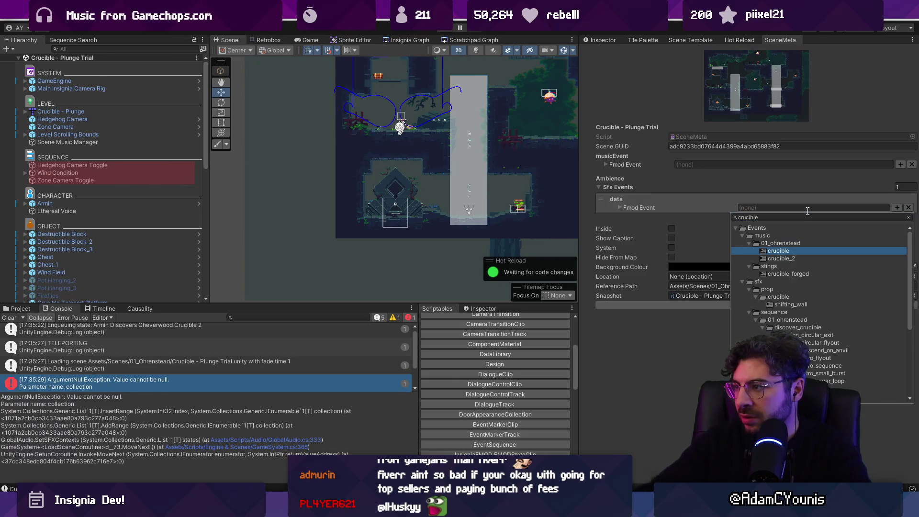
key("Left")
key("Left")
key("Down")
key("Down")
key("Down")
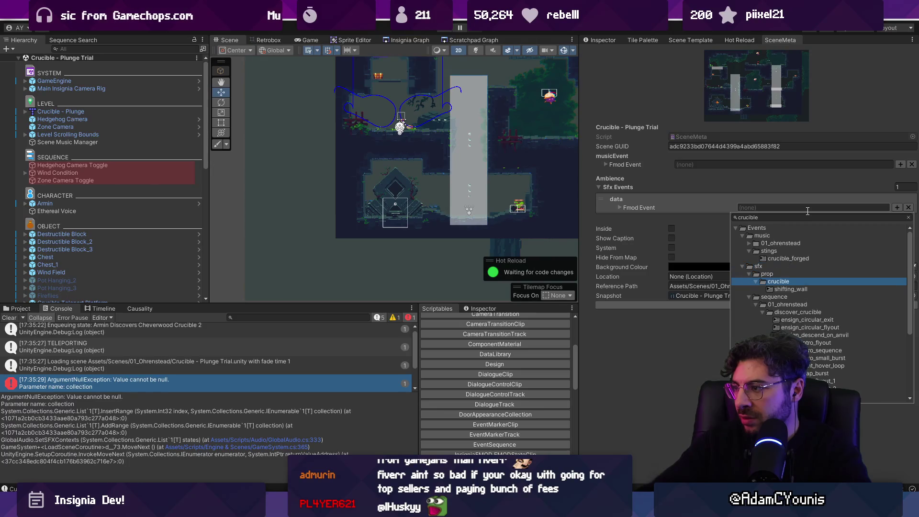
key("Down")
key("Left")
key("Up")
key("Left")
key("Left")
key("Left")
key("Up")
key("Up")
key("Up")
key("Left")
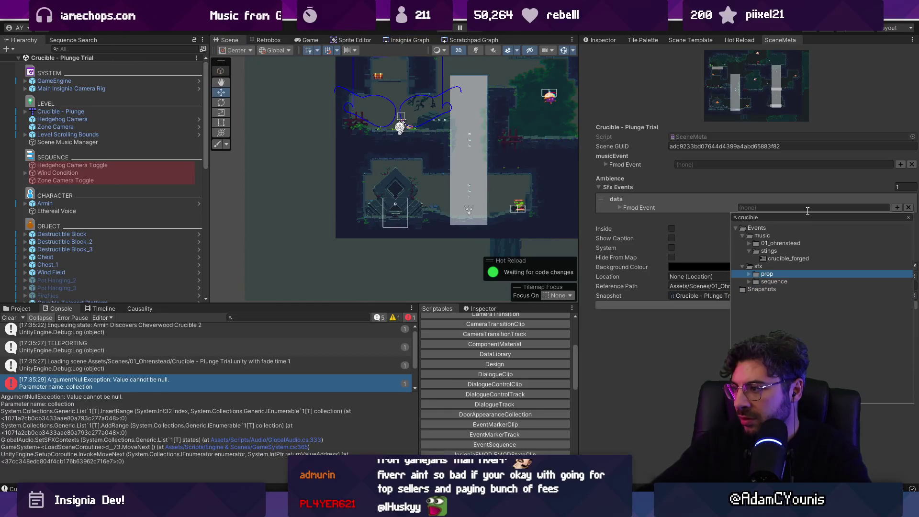
key("Up")
key("Up")
key("Up")
Search FMOD events for 'ambian' then 'cave', cancel, and view the ambience event error.
left_click(800, 215)
key("BackSpace")
key("BackSpace")
key("BackSpace")
type("ambian")
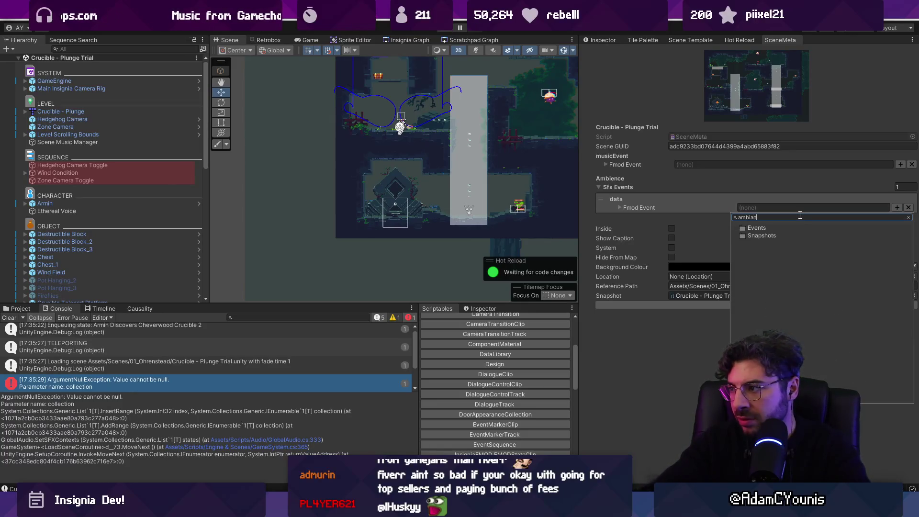
key("BackSpace")
key("BackSpace")
key("BackSpace")
type("cave")
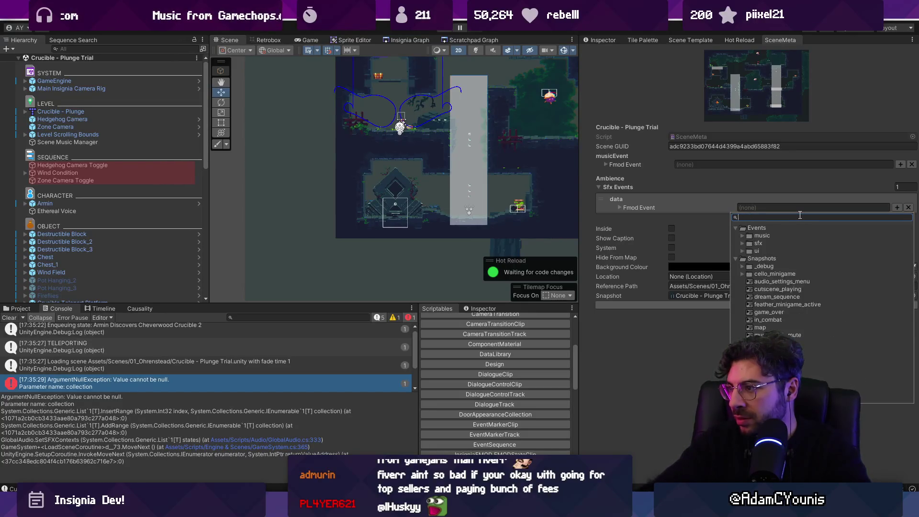
key("Escape")
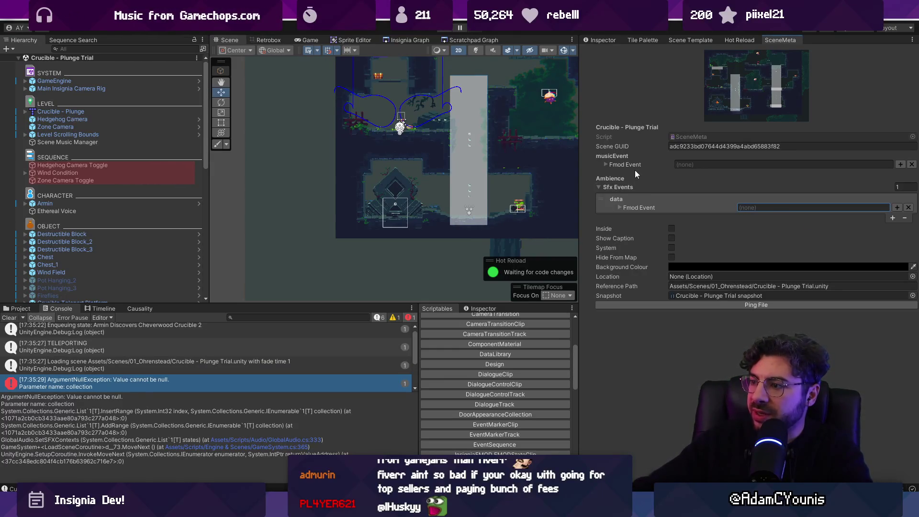
left_click(443, 63)
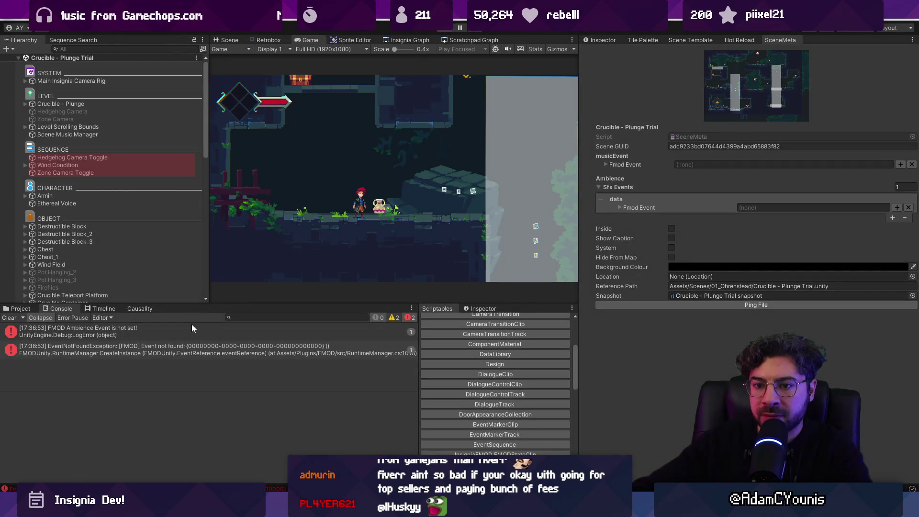
left_click(188, 327)
Open the erroring GlobalAudio.cs line and trace the AddSFXContext callers.
left_click(190, 412)
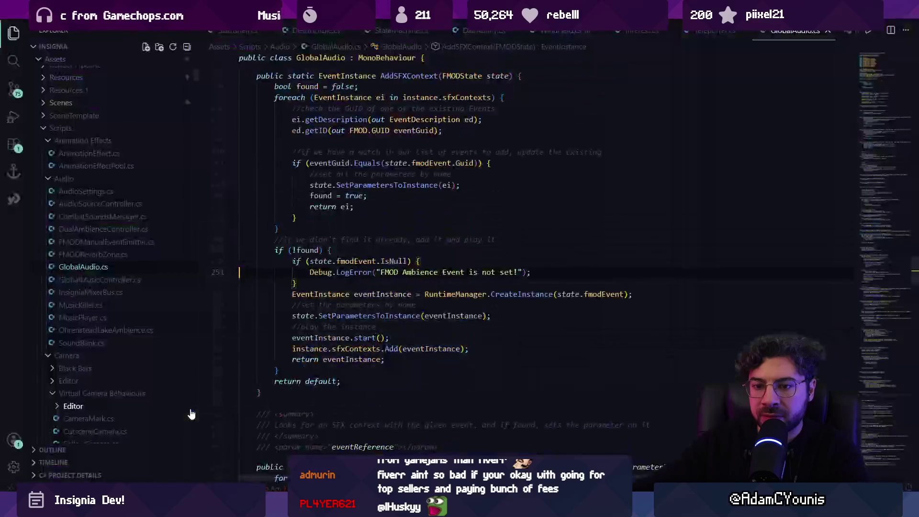
scroll(356, 272, "up", 3)
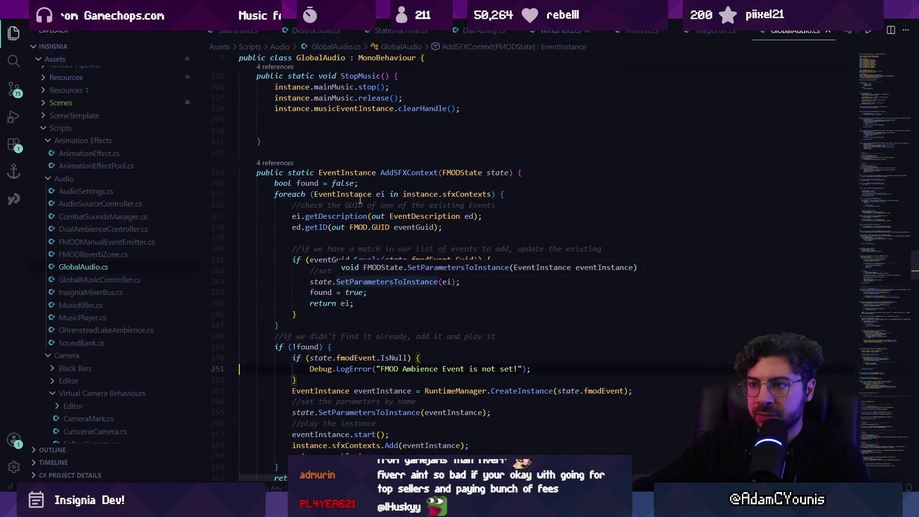
left_click(397, 173, "ctrl")
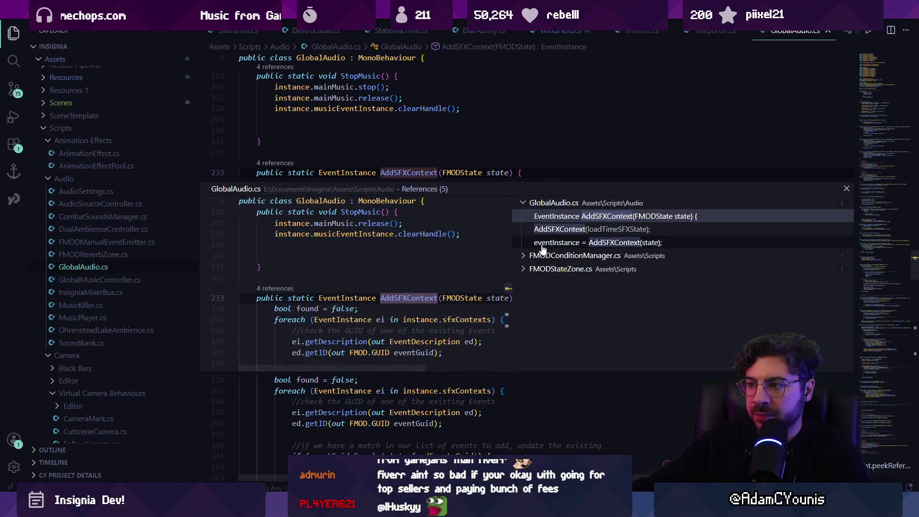
double_click(562, 228)
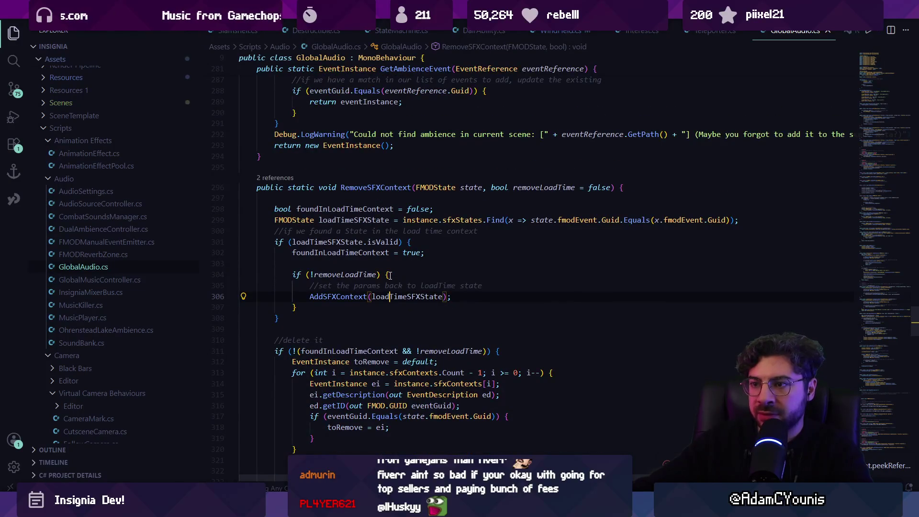
key("ctrl+f")
type("adds")
key("Return")
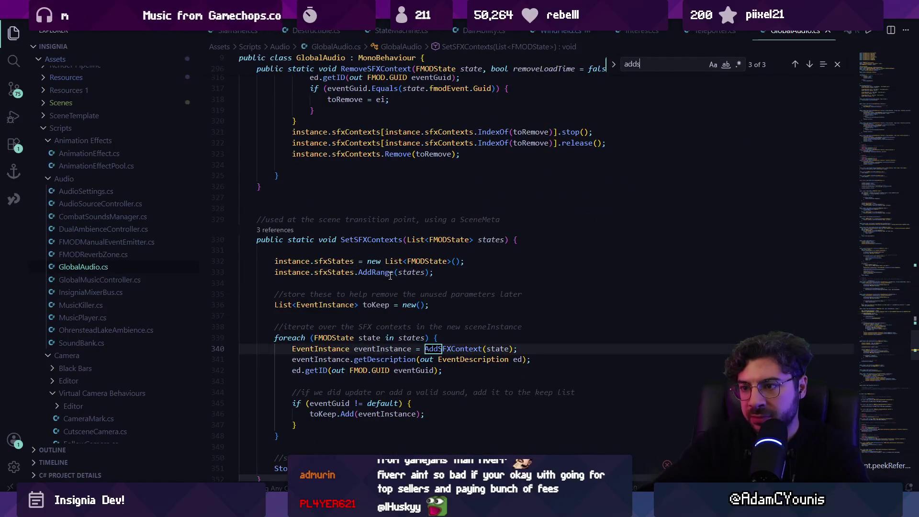
Follow the SetSFXContexts references to the scene-loading call in GameSystem.cs.
left_click(276, 230)
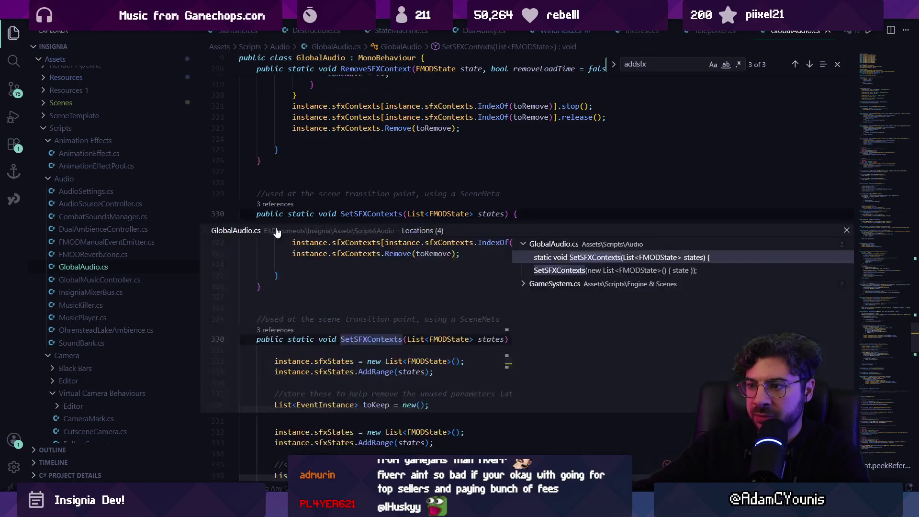
left_click(574, 273)
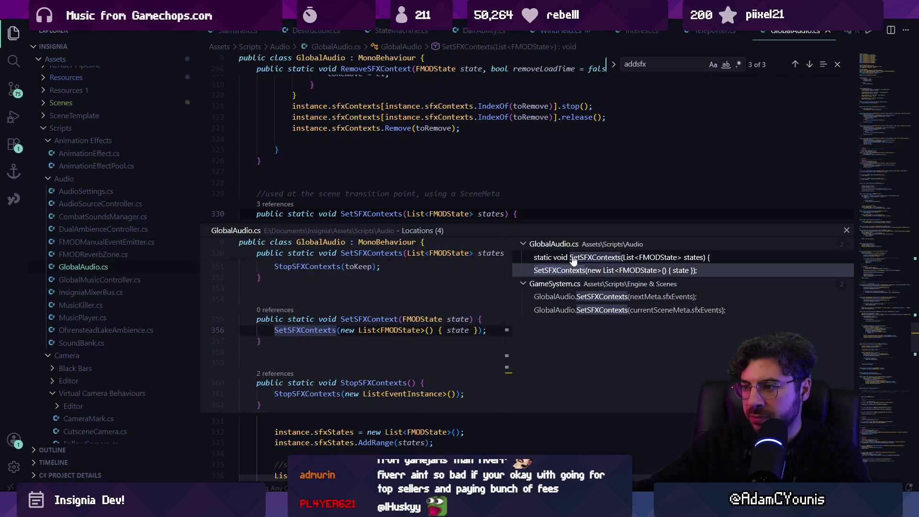
left_click(579, 297)
double_click(420, 331)
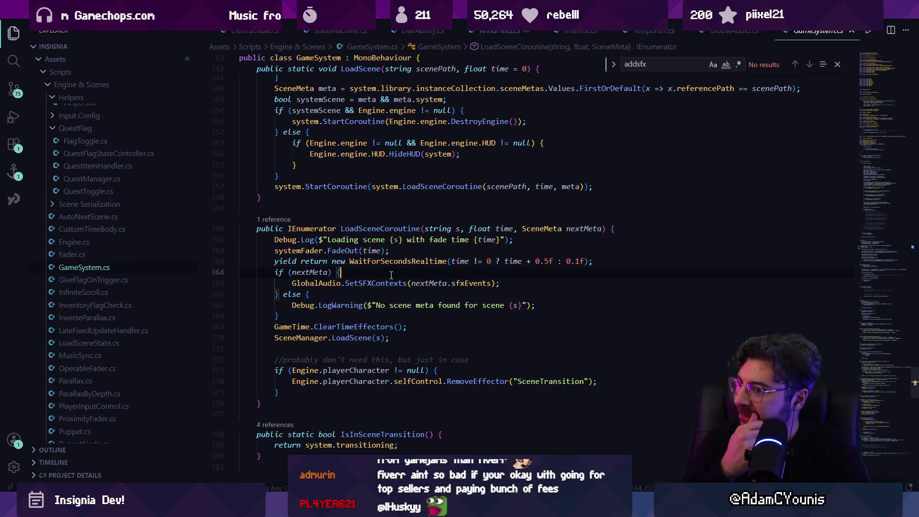
Extend the check to 'nextMeta && nextMeta.sfxEvents != default' and save GameSystem.cs.
key("Left")
key("Left")
type("&&")
type("nextme")
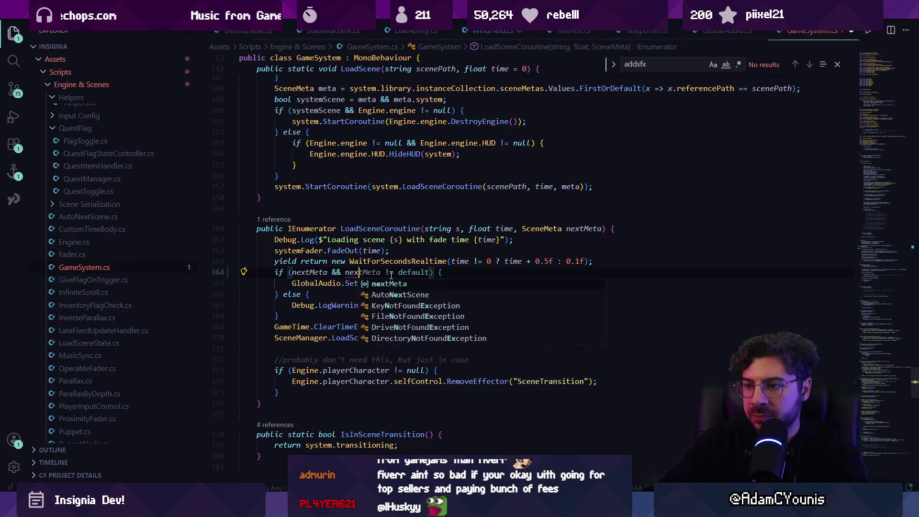
type(".")
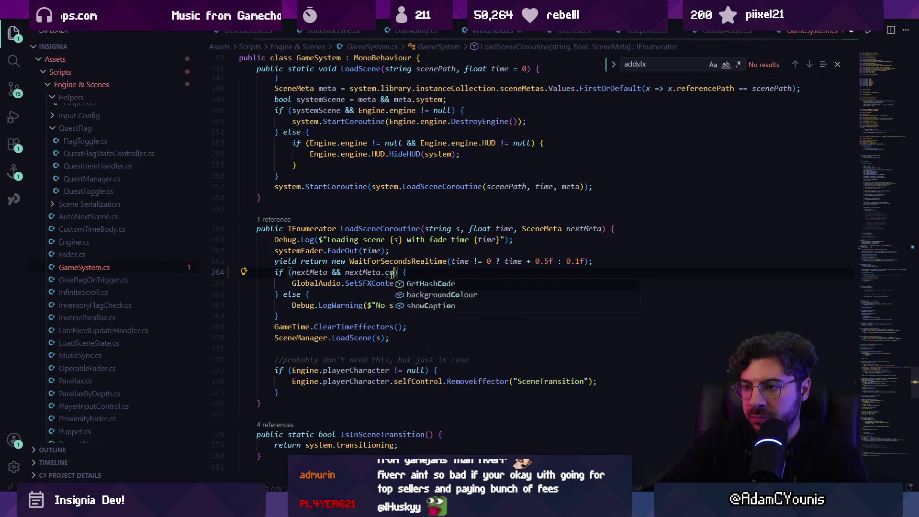
type("s")
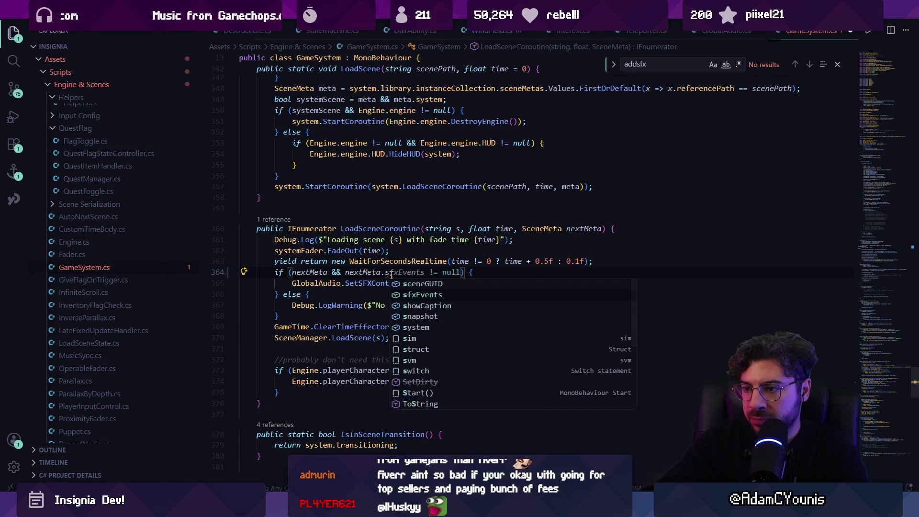
key("Tab")
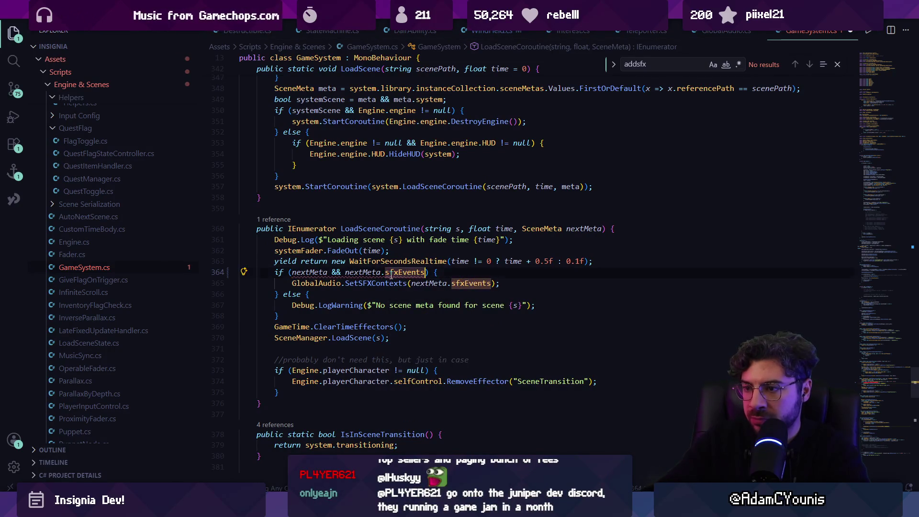
type("!= default")
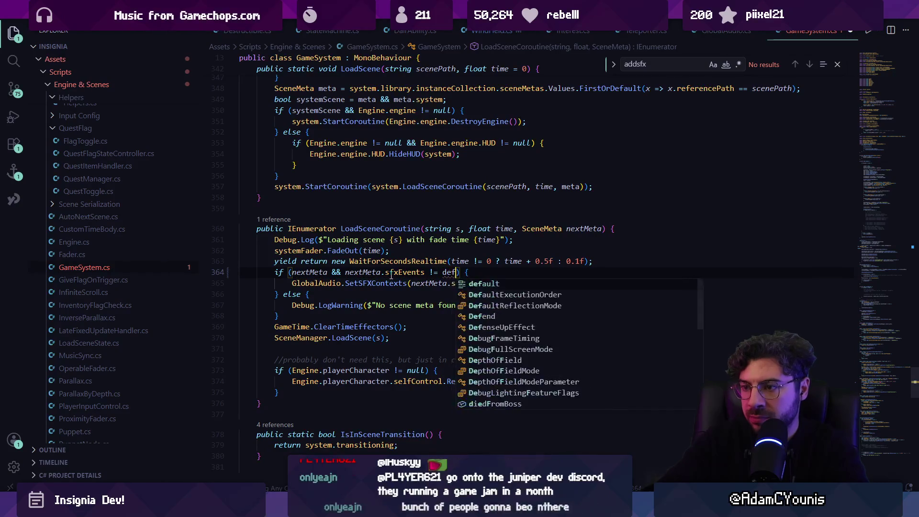
key("ctrl+d")
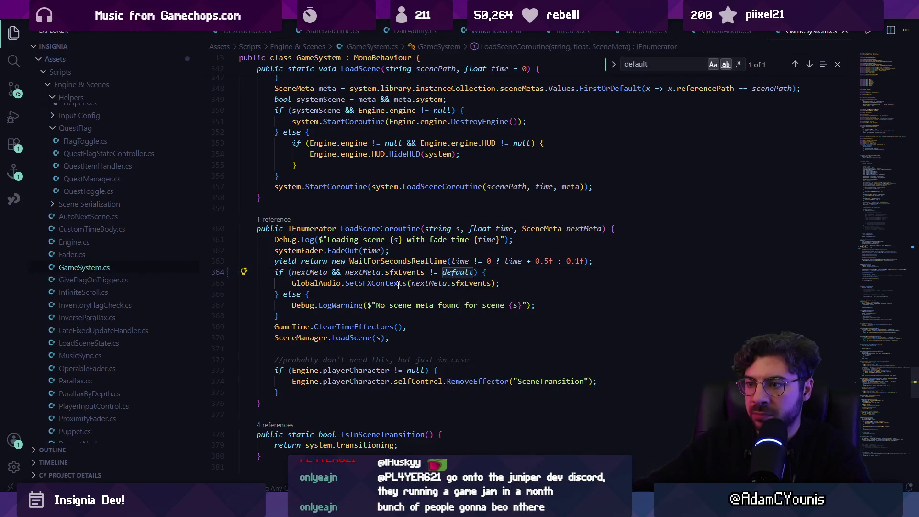
key("End")
key("ctrl+s")
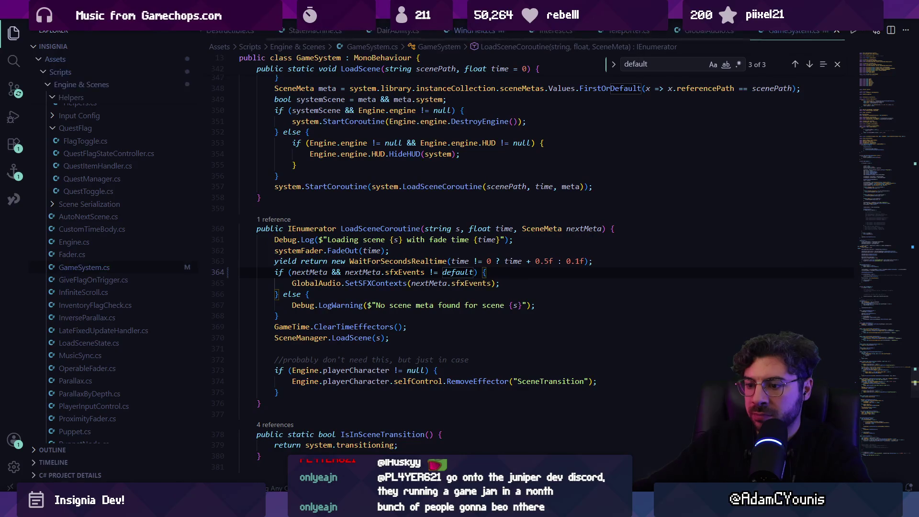
Replay in Unity and open GameSystem.cs line 249 from the error trace.
key("alt+Tab")
left_click(445, 31)
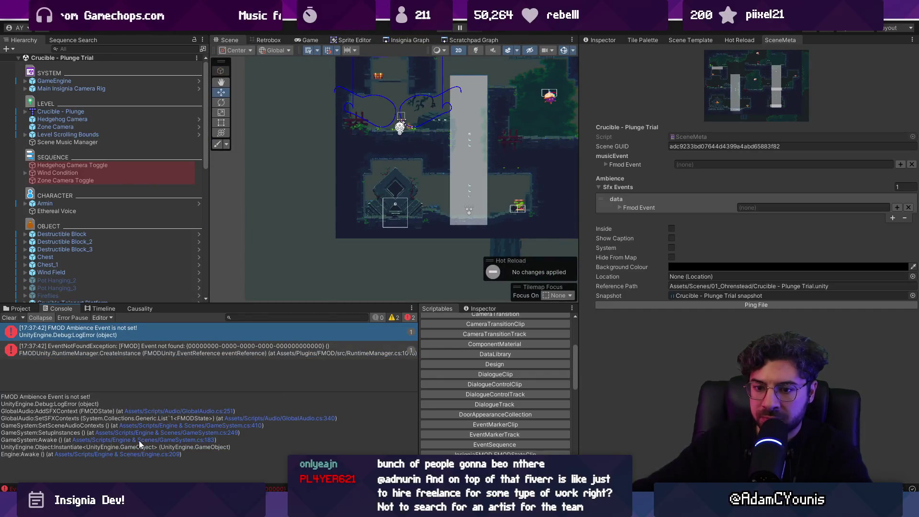
left_click(124, 433)
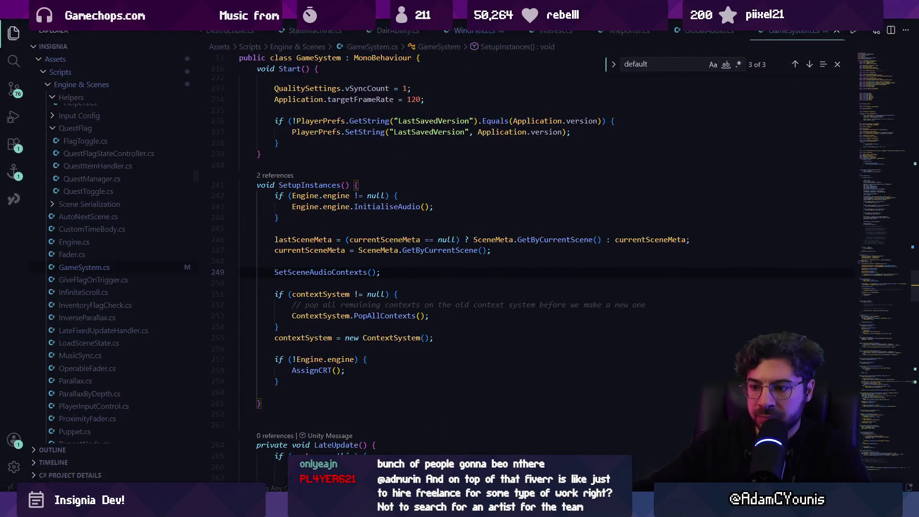
Follow the error trace to GameSystem.cs line 410, then return to the scene-loading check.
key("alt+Tab")
left_click(149, 426)
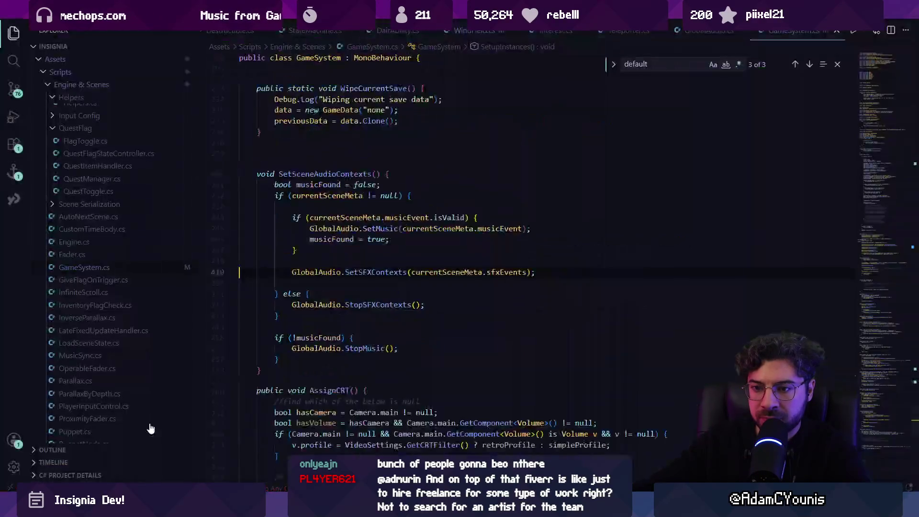
left_click(377, 272, "ctrl")
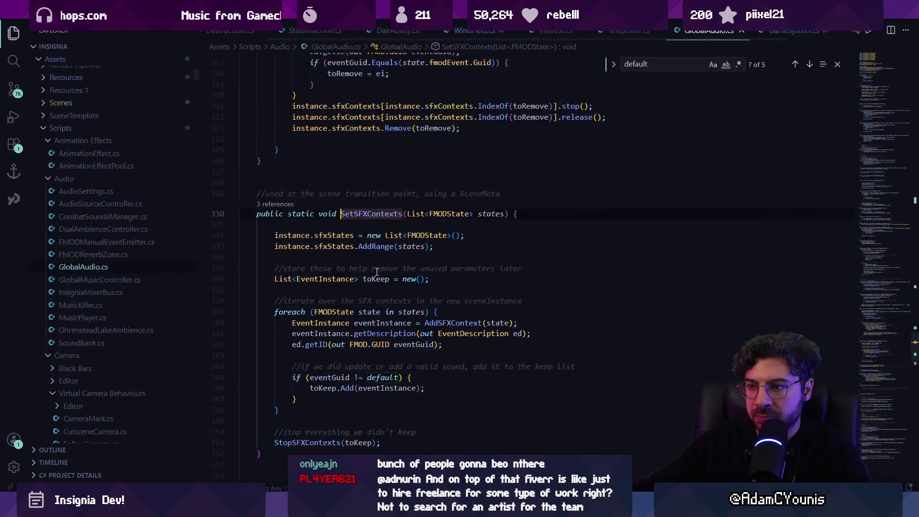
key("alt+Left")
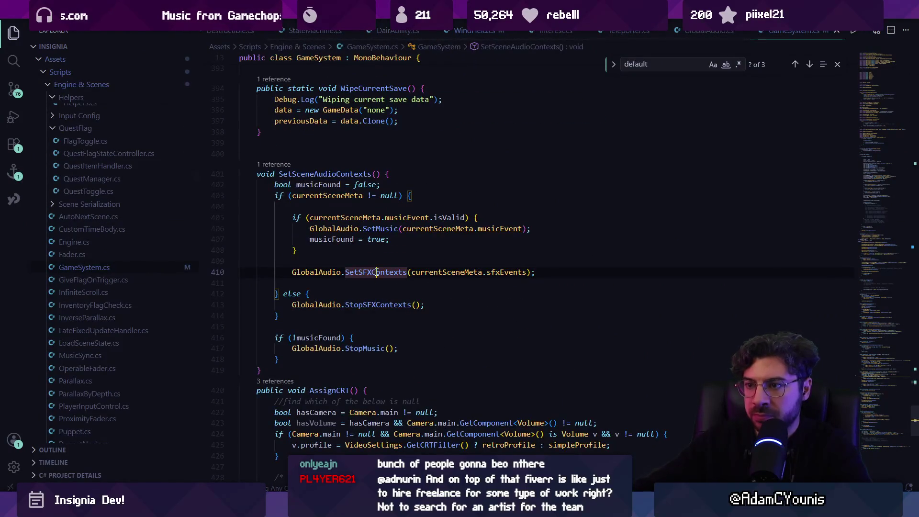
key("alt+Left")
key("alt+Left")
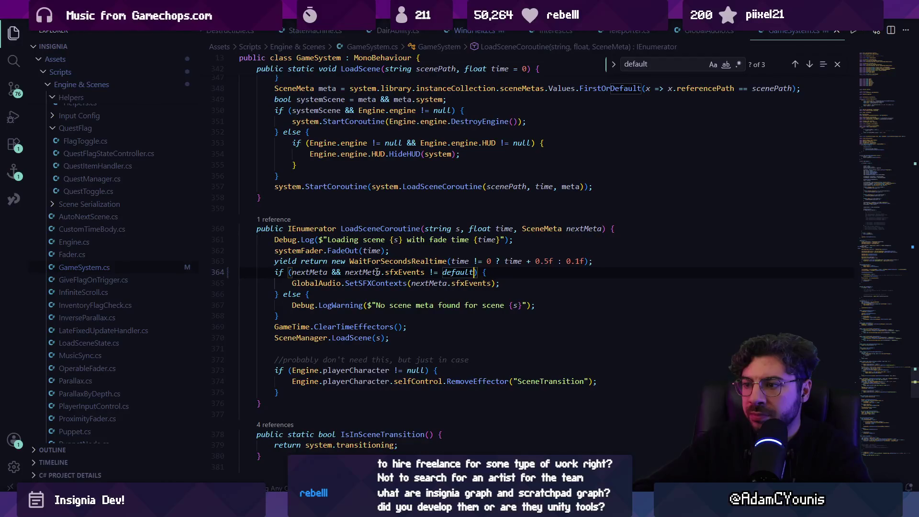
Inspect the SetSFXContexts definition and its AddSFXContext loop.
key("ctrl+shift+Left")
key("ctrl+shift+Left")
key("ctrl+shift+Left")
key("F12")
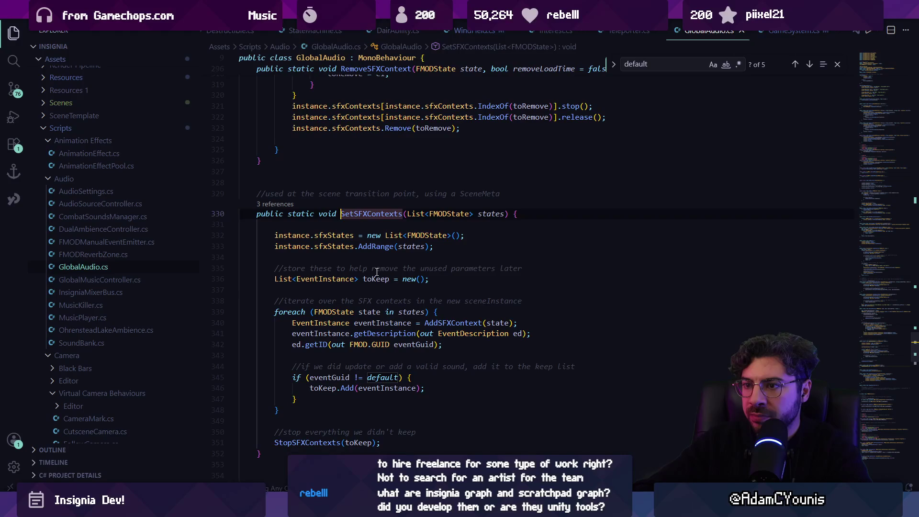
key("Down")
key("Down")
key("Down")
key("shift+Right")
key("shift+Right")
key("shift+Right")
Find SetSFXContexts callers and place the cursor before the call in SetSceneAudioContexts.
left_click(274, 204)
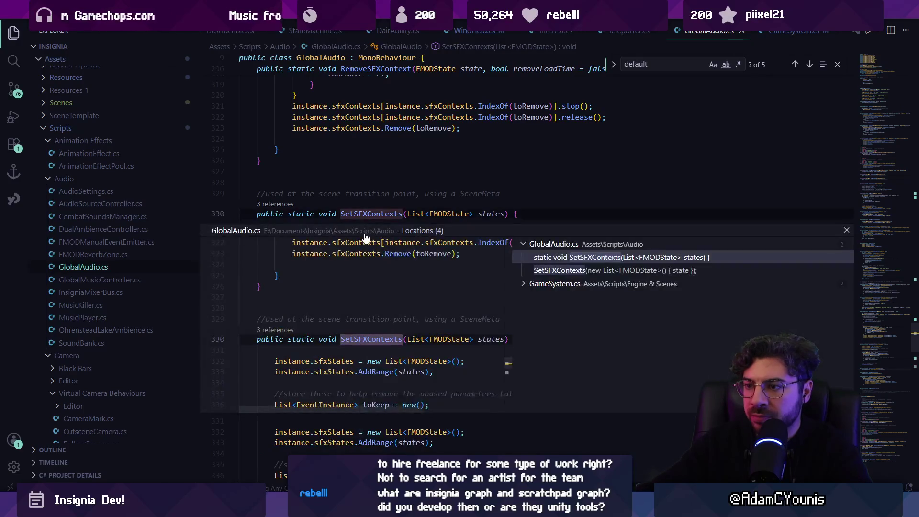
left_click(561, 297)
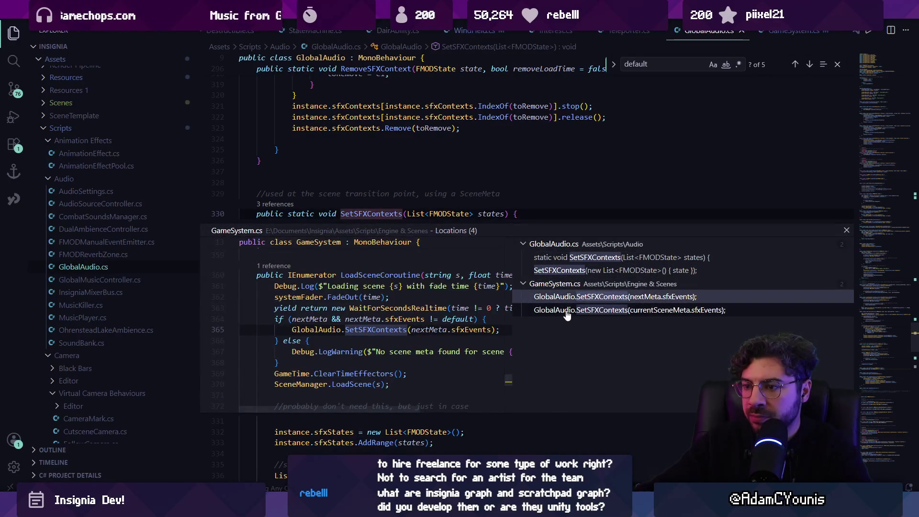
left_click(561, 310)
left_click(432, 318)
double_click(431, 318)
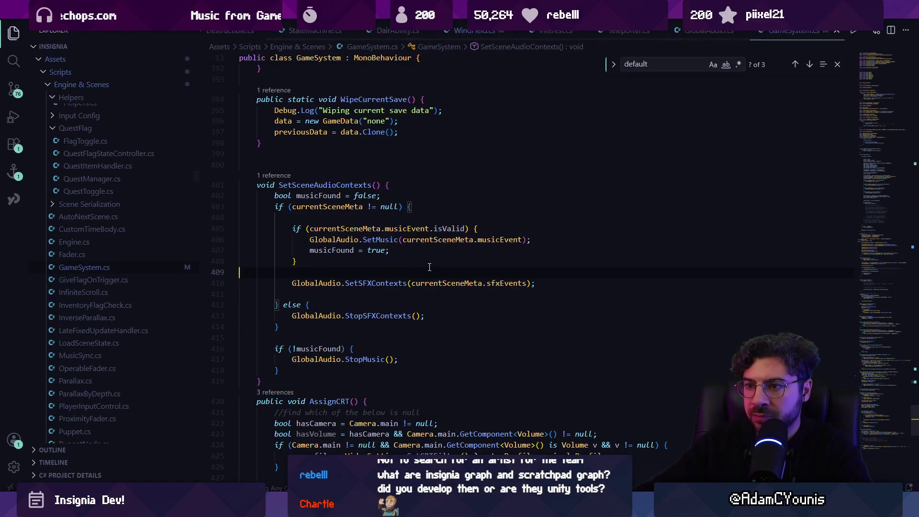
left_click(400, 206)
left_click(360, 275)
Add an if/else on currentSceneMeta.sfxEvents != default that otherwise logs a no-SFX-contexts warning.
key("Return")
type("if(")
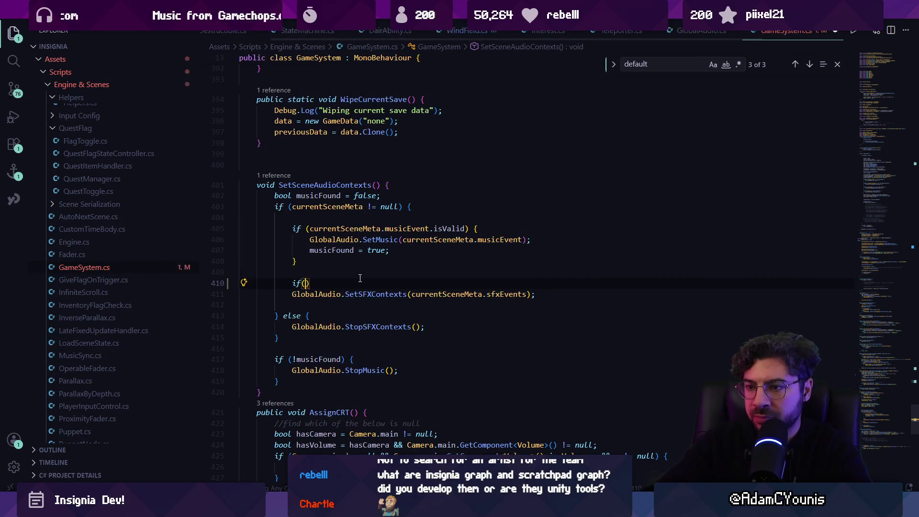
type("currentSceneMeta")
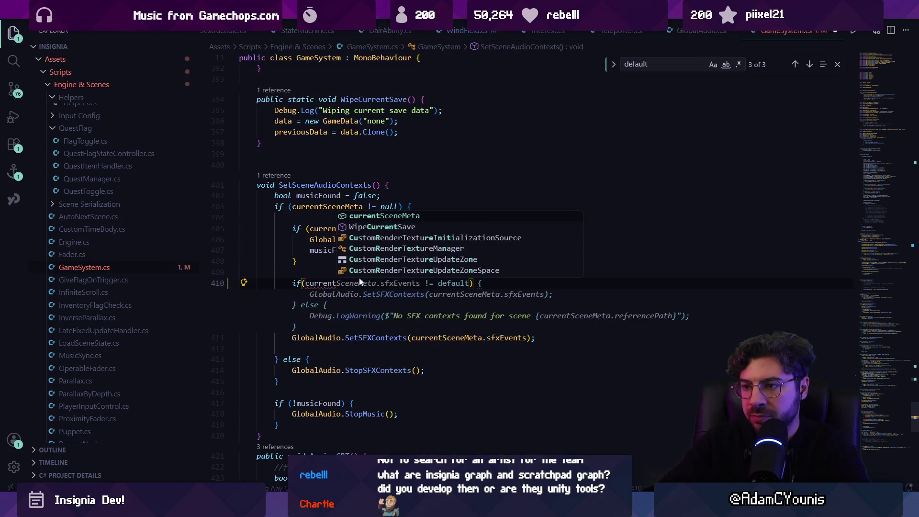
type(".")
key("Tab")
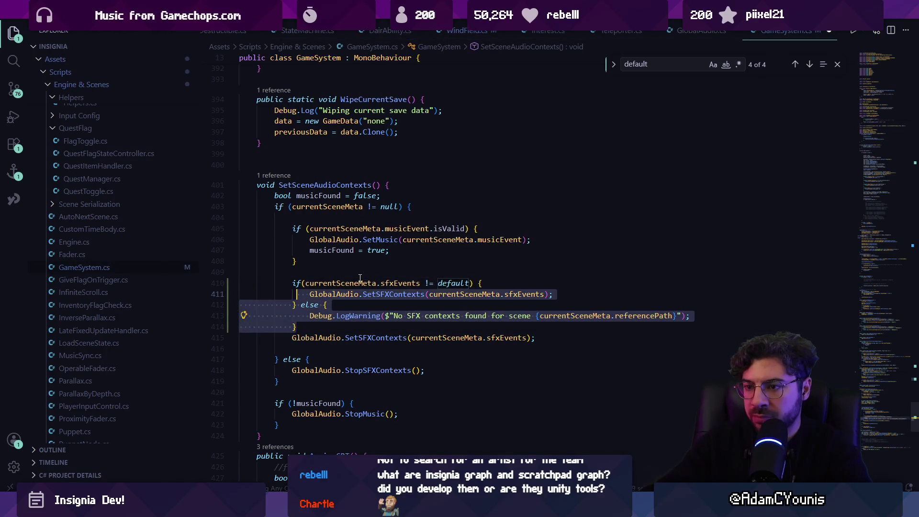
left_click(389, 282, "ctrl")
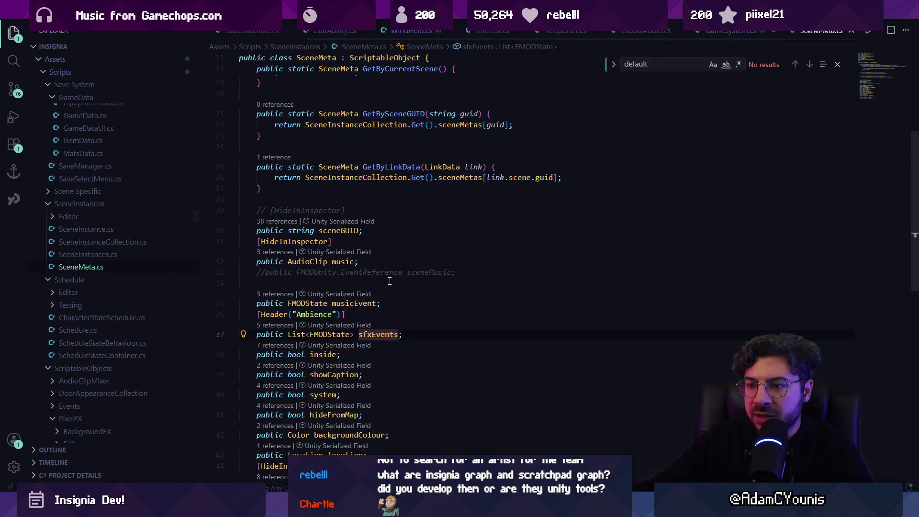
key("alt+Left")
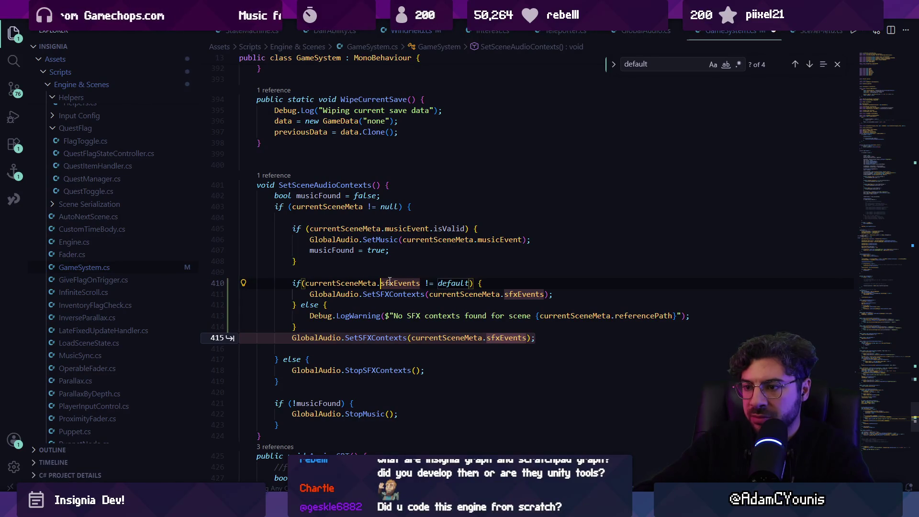
Remove the now-duplicate SetSFXContexts call, save GameSystem.cs, and return to Unity.
key("Tab")
key("Tab")
key("ctrl+s")
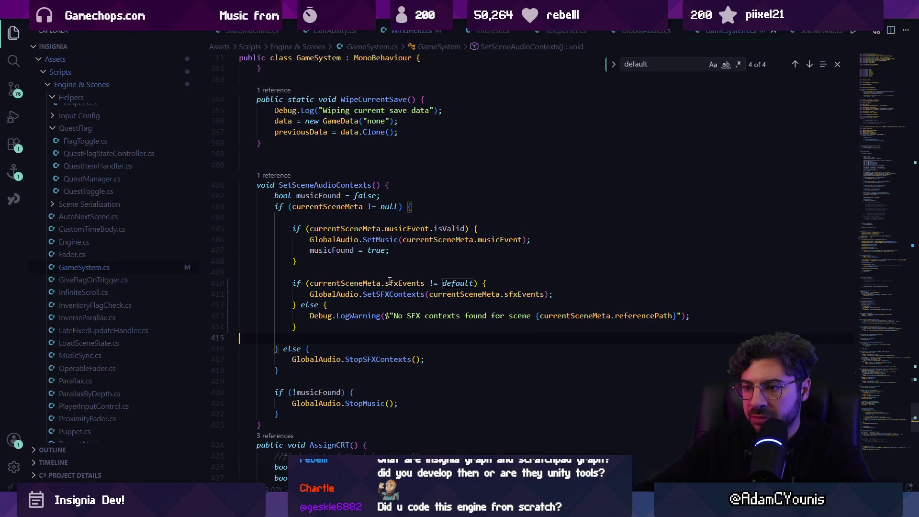
key("alt+Tab")
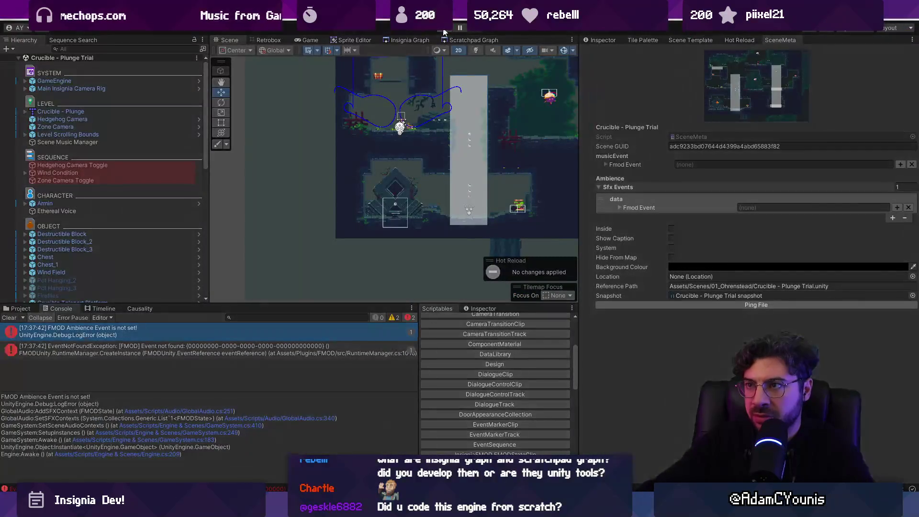
Play the scene and open the EventNotFoundException source at RuntimeManager.cs CreateInstance, line 1018.
left_click(444, 29)
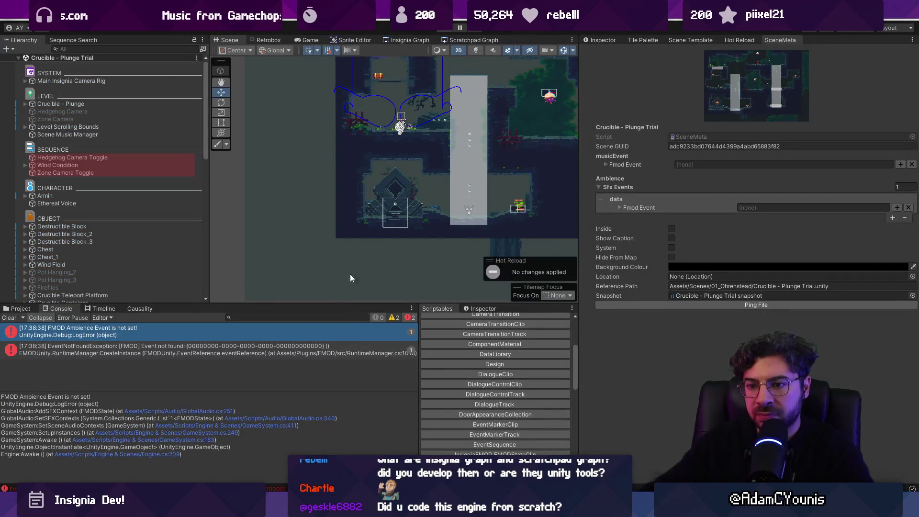
left_click(282, 345)
left_click(275, 404)
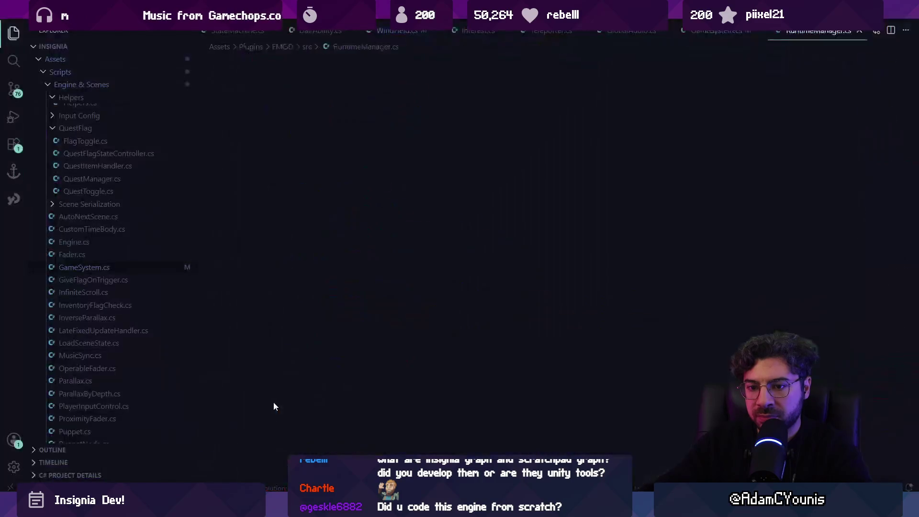
left_click(238, 452)
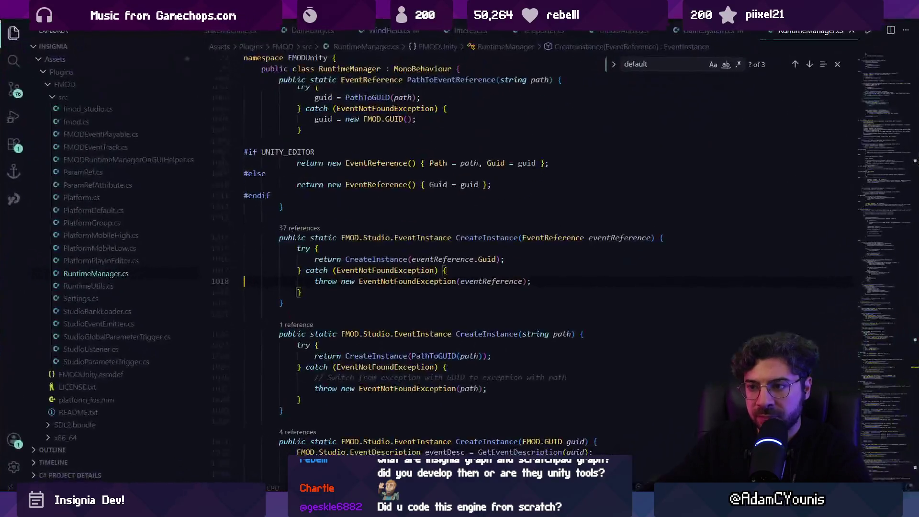
mouse_move(376, 472)
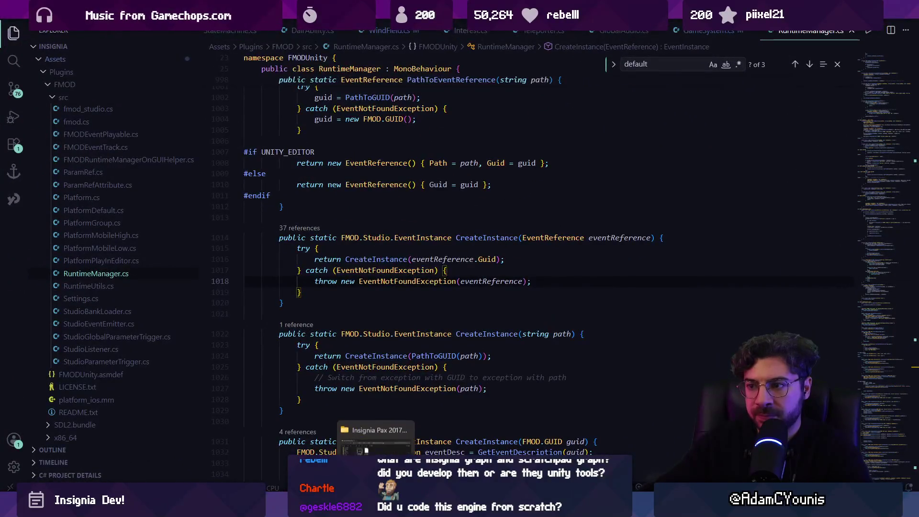
Undo the sfxEvents guard in GameSystem.cs and save the file.
left_click(314, 294)
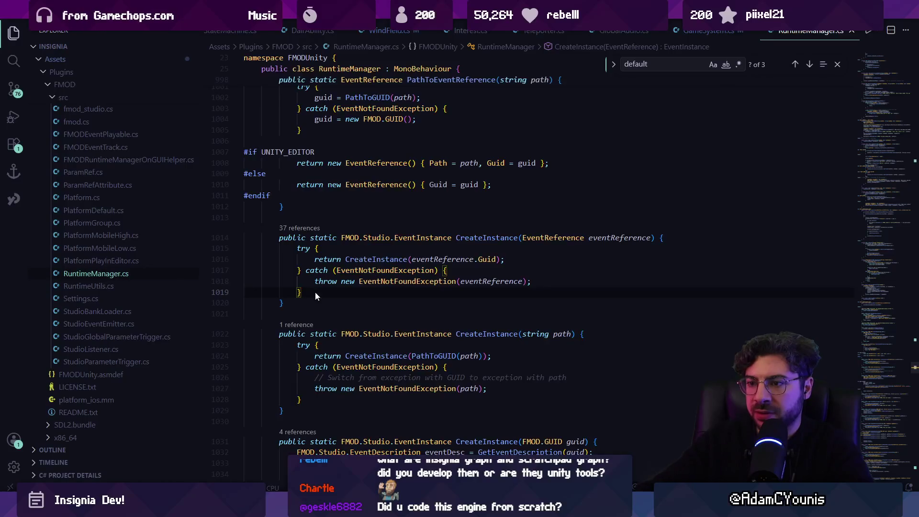
key("ctrl+Tab")
key("ctrl+z")
key("ctrl+z")
key("ctrl+z")
key("ctrl+z")
key("ctrl+z")
key("ctrl+z")
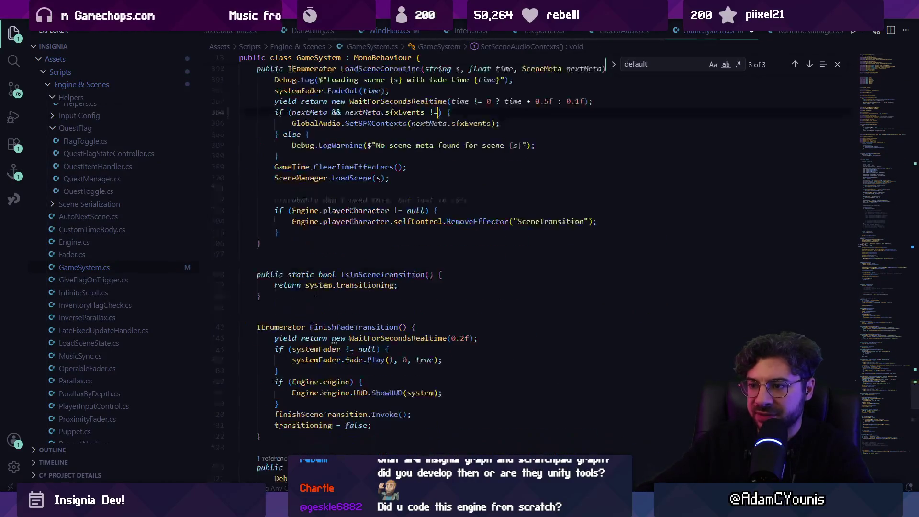
key("ctrl+s")
Go to GlobalAudio's SetSFXContexts definition and insert a blank line at its start.
left_click(369, 123, "ctrl")
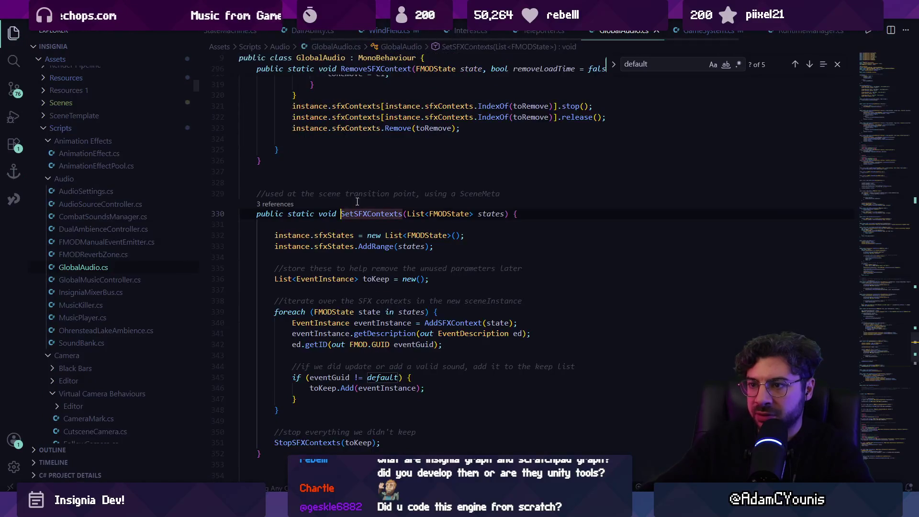
left_click(484, 310)
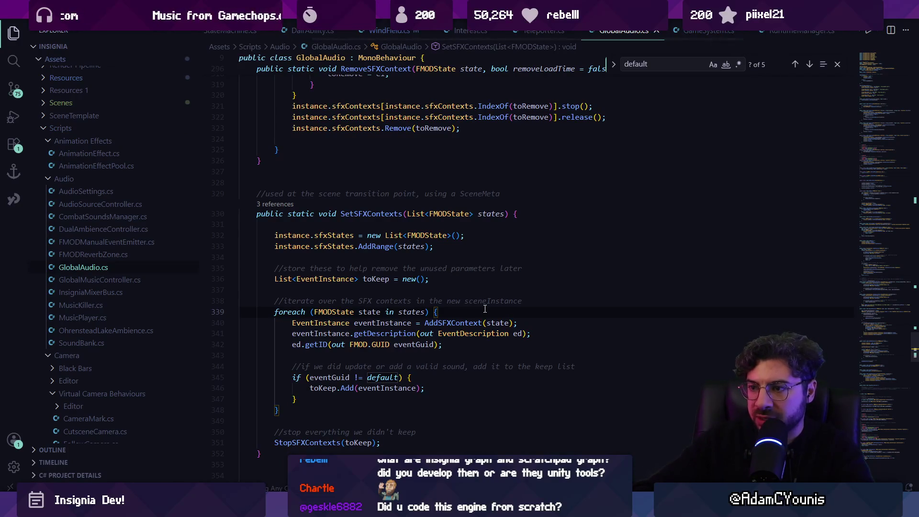
key("Up")
key("Up")
key("Up")
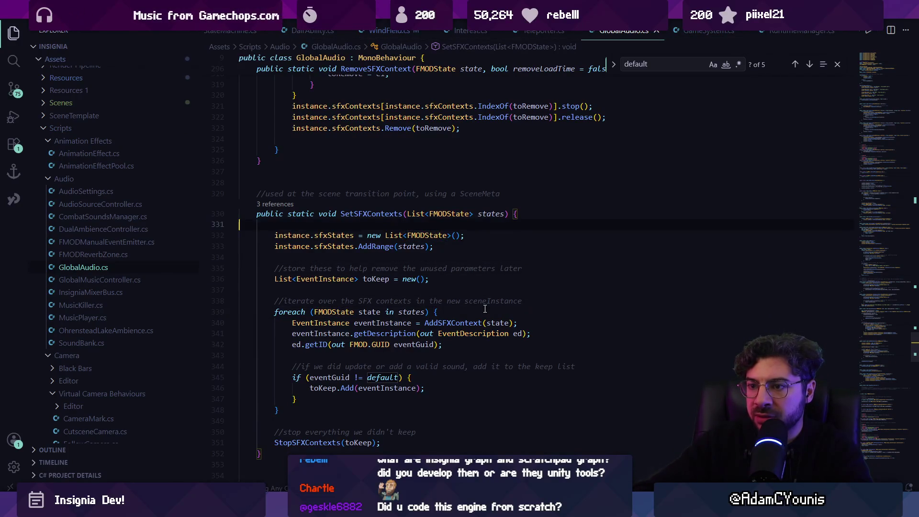
key("Home")
key("Return")
key("Return")
key("Up")
key("Up")
Add a loop that logs 'Invalid FMODState in scene meta' and returns, then save GlobalAudio.cs.
type("foreach")
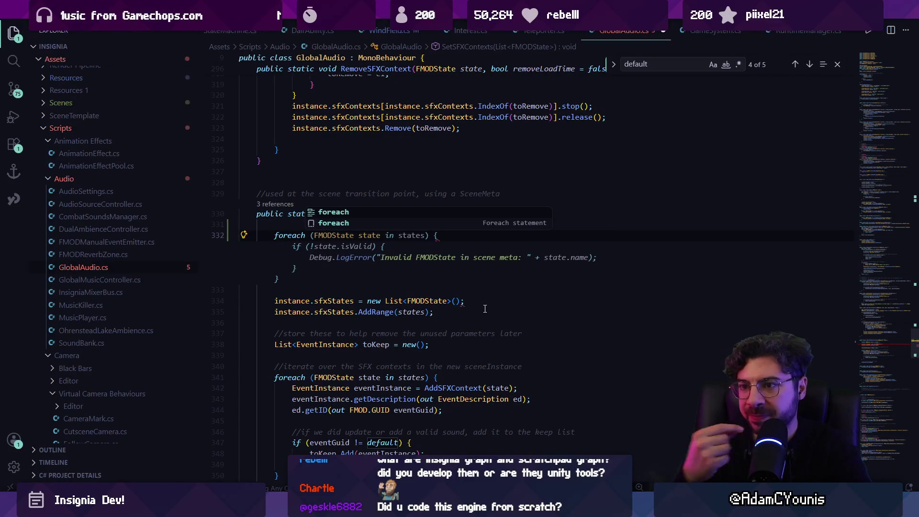
key("Escape")
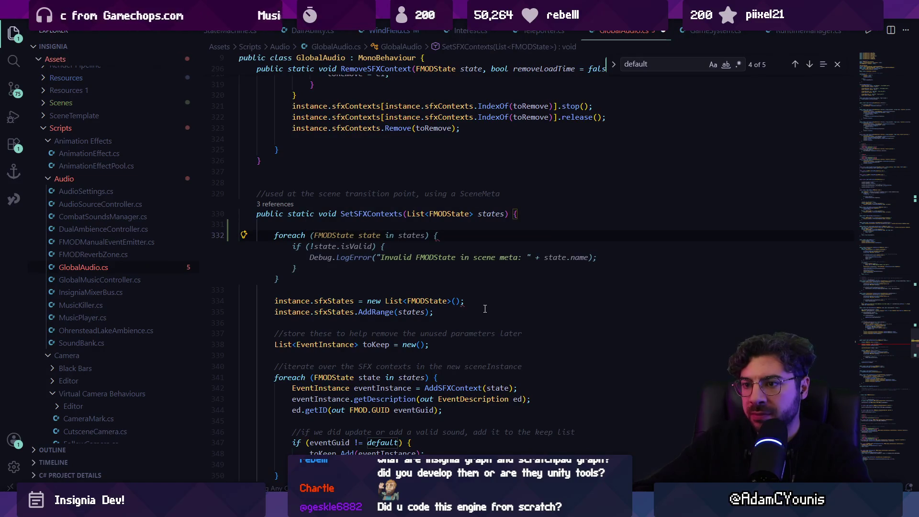
key("Tab")
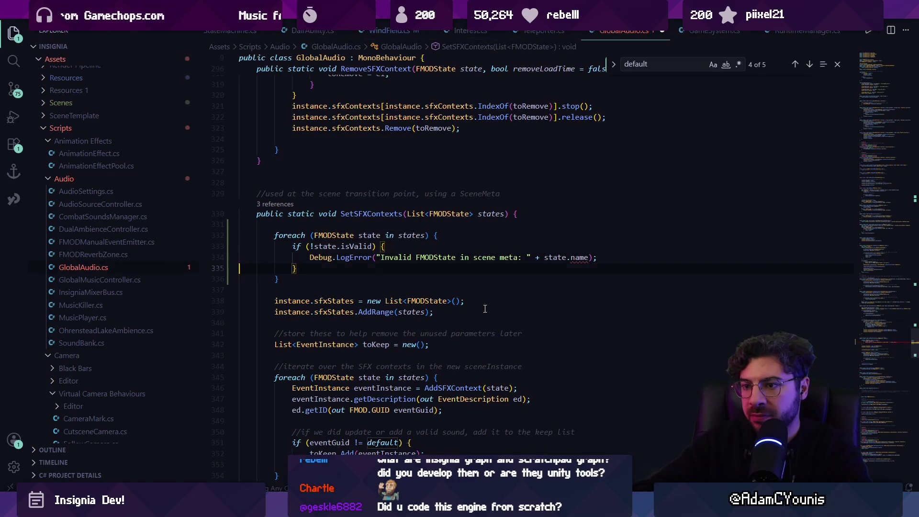
key("Return")
type("return;")
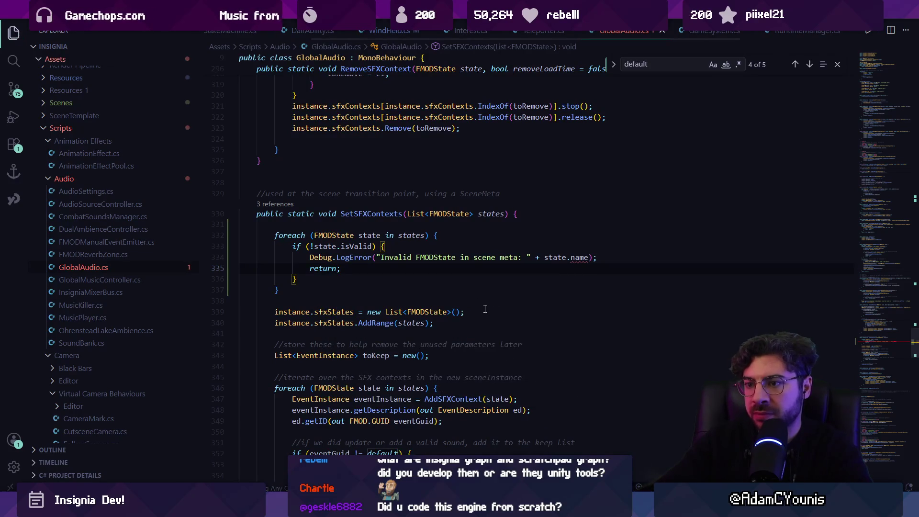
key("ctrl+s")
key("alt+Tab")
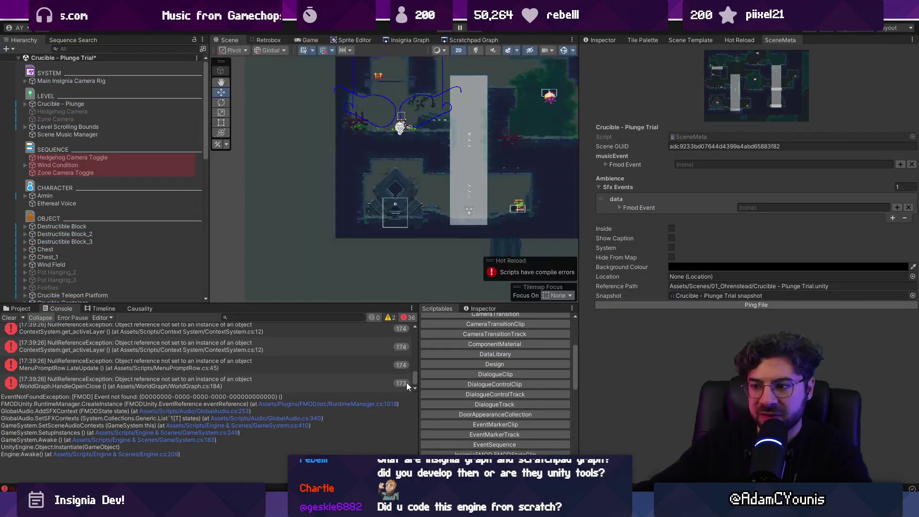
Clear the Console and try Play mode, exposing CS1061: 'FMODState' has no 'name' member.
scroll(406, 382, "up", 10)
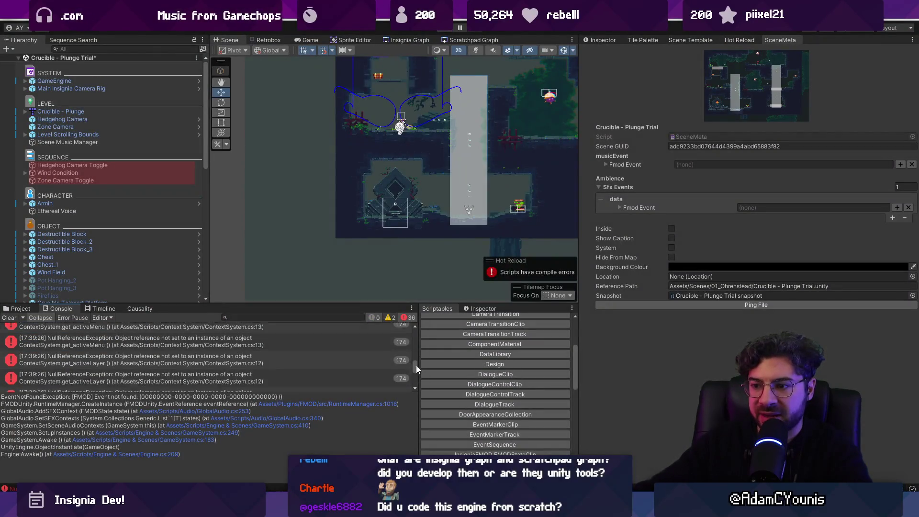
left_click(9, 318)
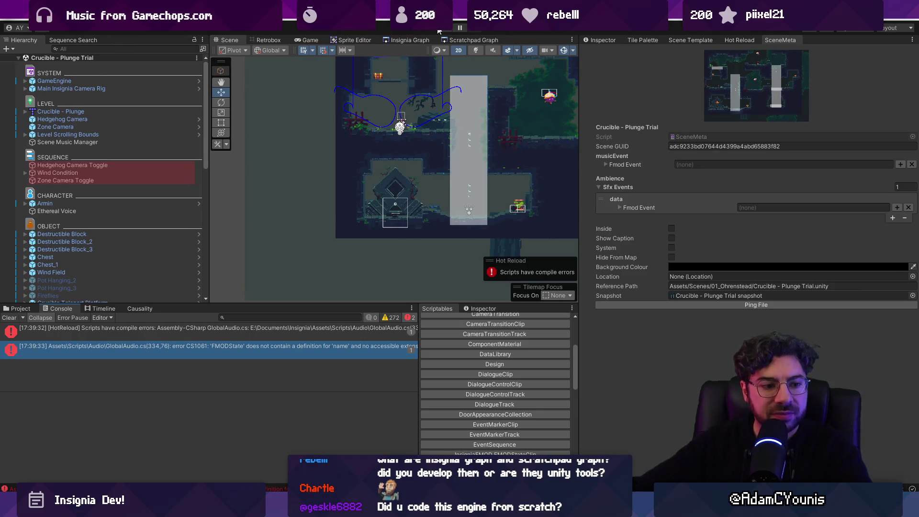
key("ctrl+p")
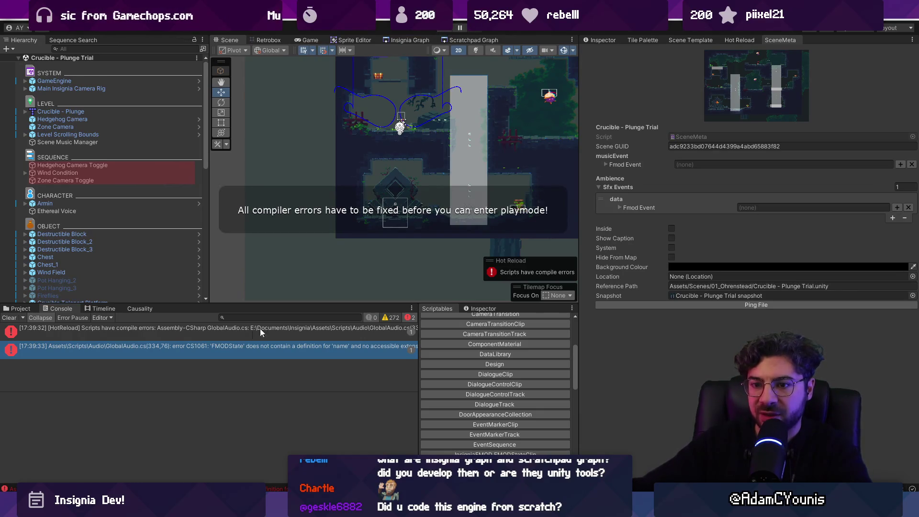